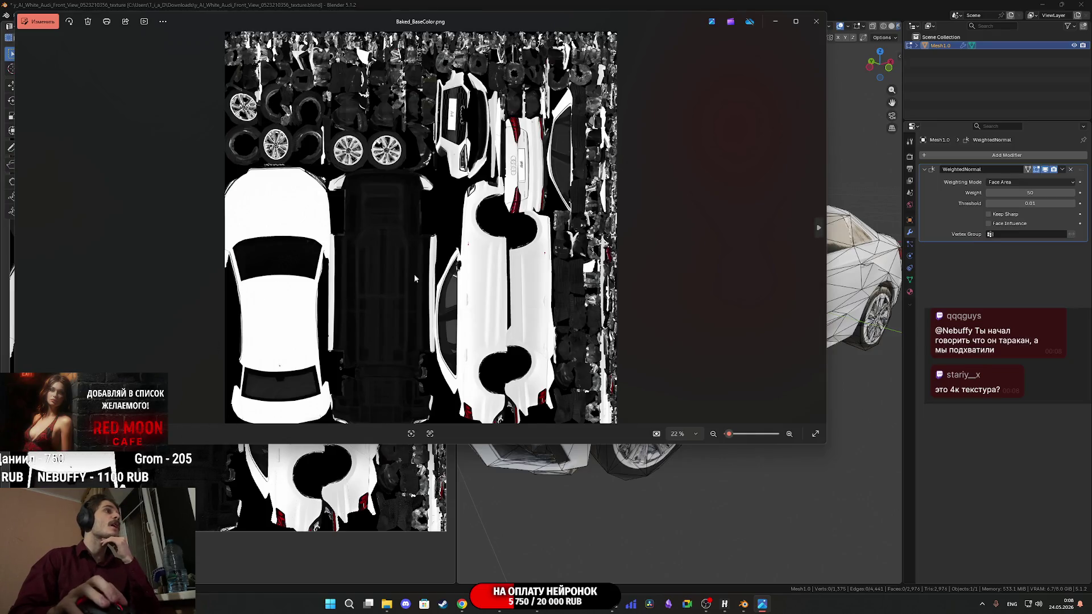
Zoom in on Baked_BaseColor.png in Photos, close it, and switch to the Photoshop car image.
scroll(414, 275, up, 10)
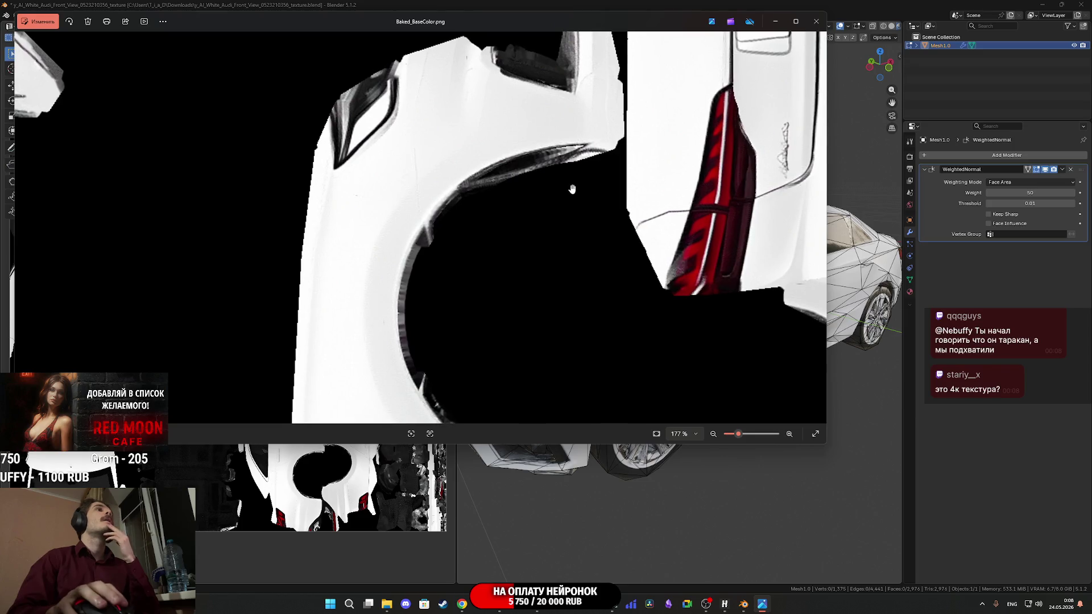
scroll(540, 227, down, 3)
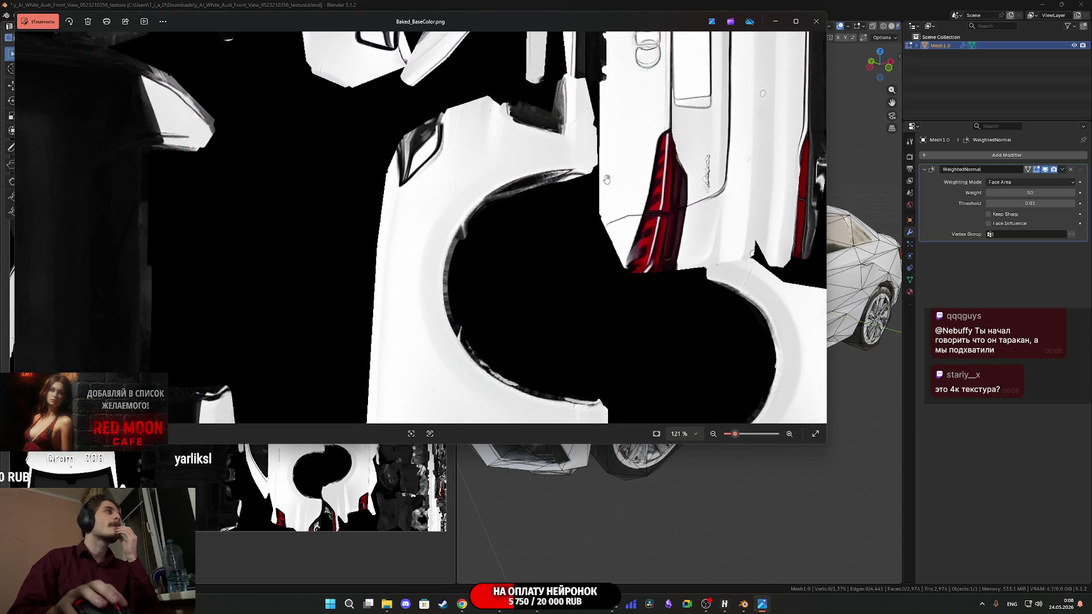
click(813, 30)
click(546, 609)
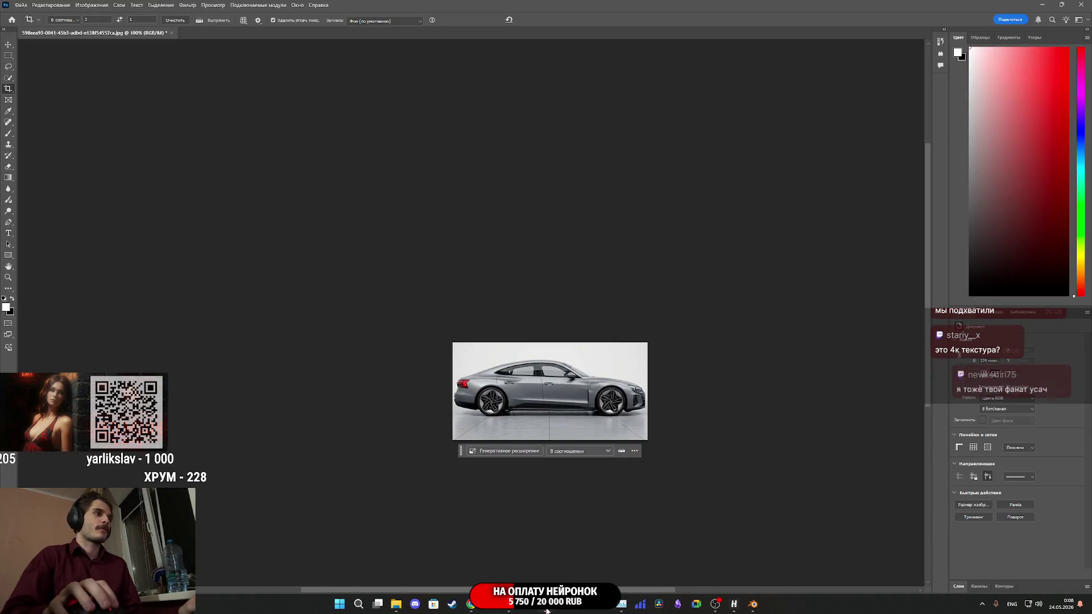
Open Baked_BaseColor.png in Photoshop without a colour profile and show the Layers panel.
click(397, 604)
drag(272, 282, 762, 427)
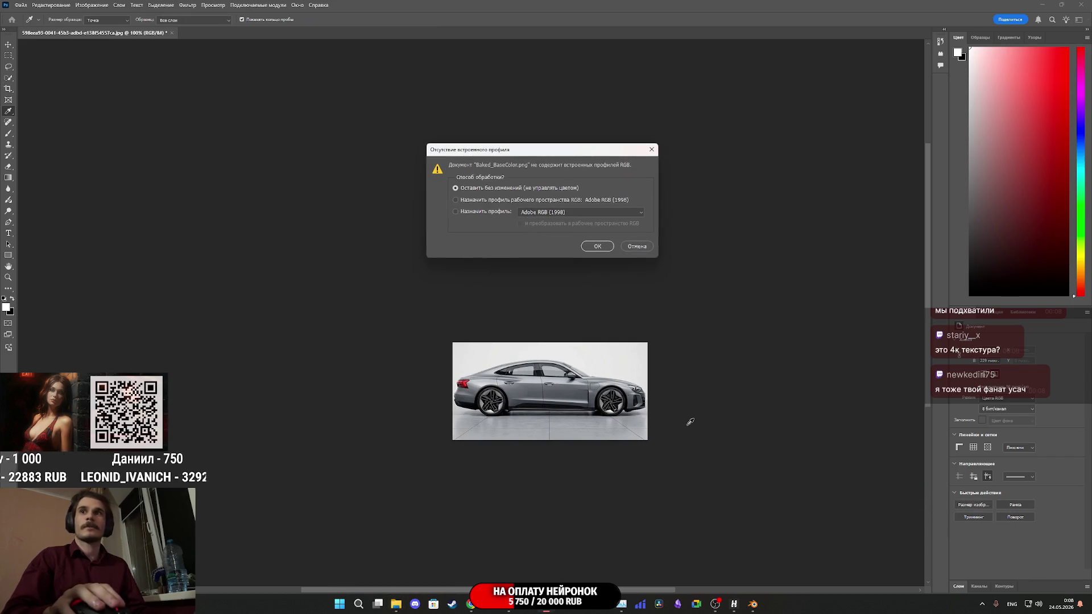
click(595, 245)
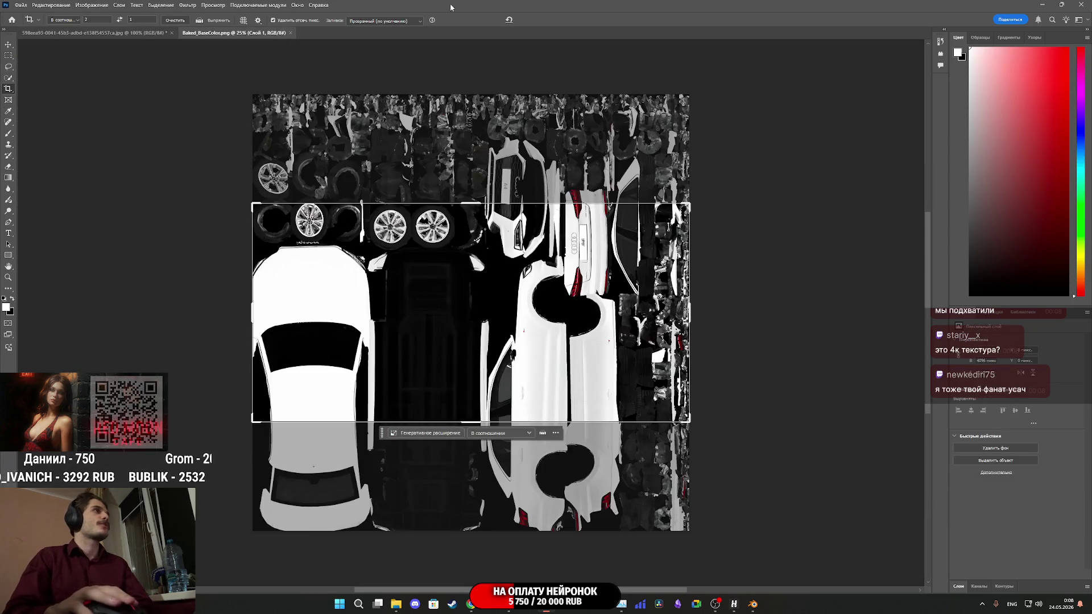
key(v)
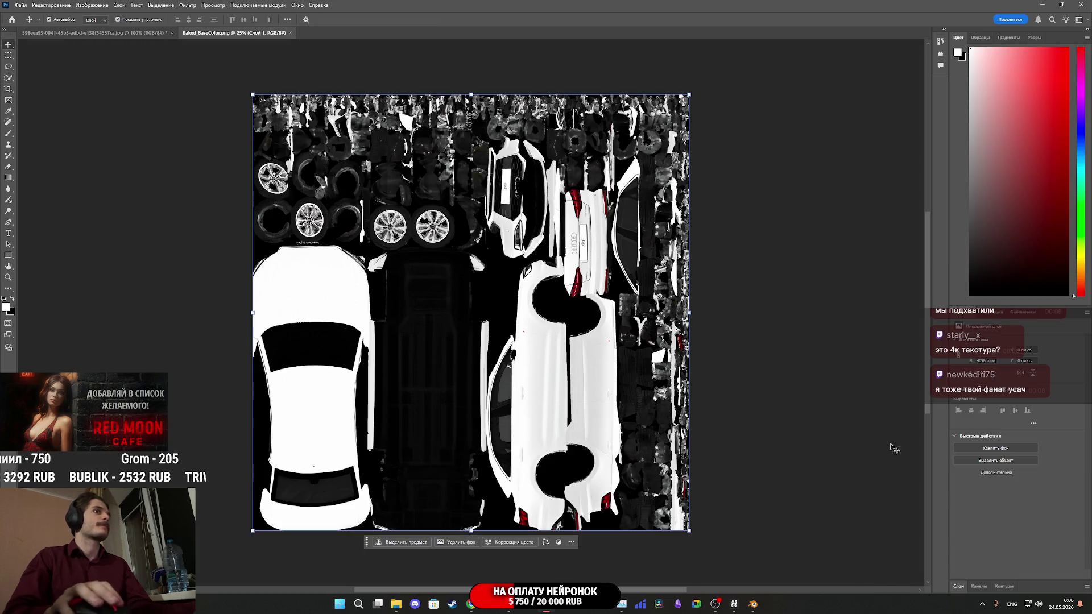
click(979, 585)
click(959, 286)
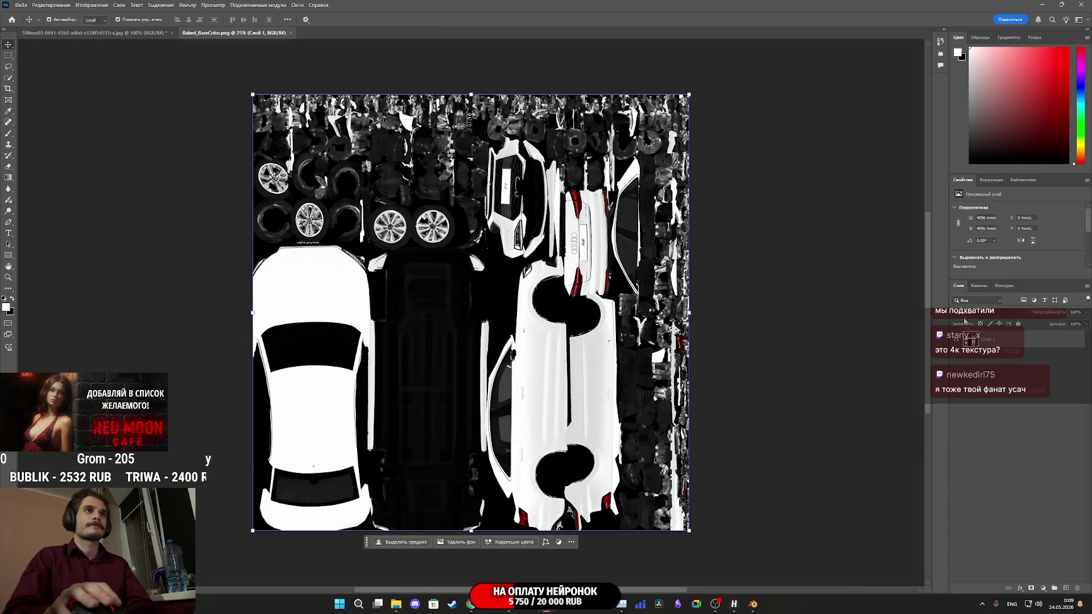
Export the texture as a 512×512 PNG replacing Baked_BaseColor.png, then quit Photoshop without saving.
click(20, 5)
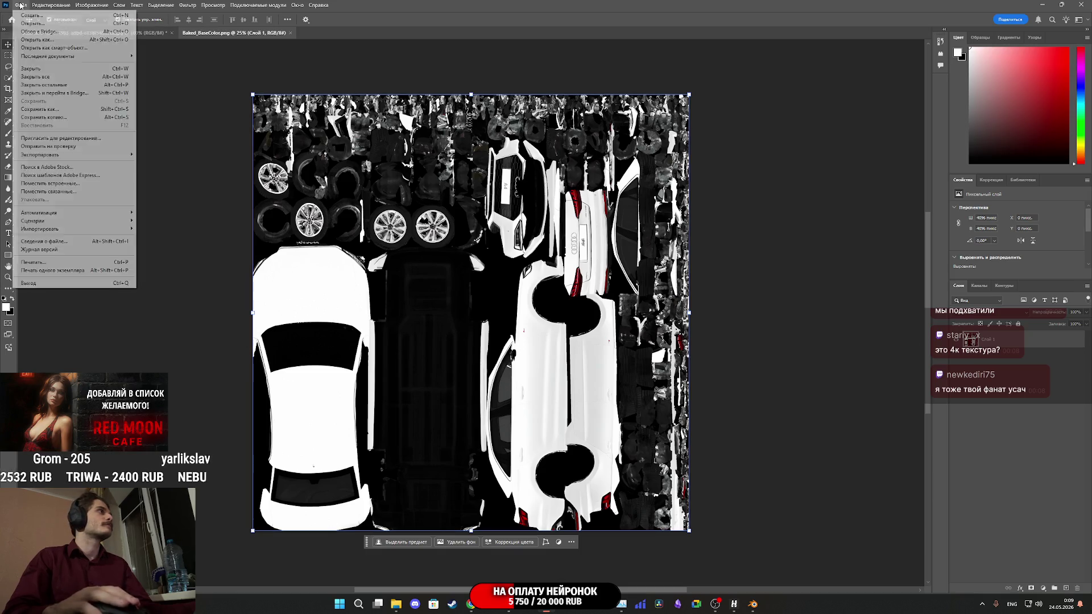
mouse_move(114, 155)
click(168, 163)
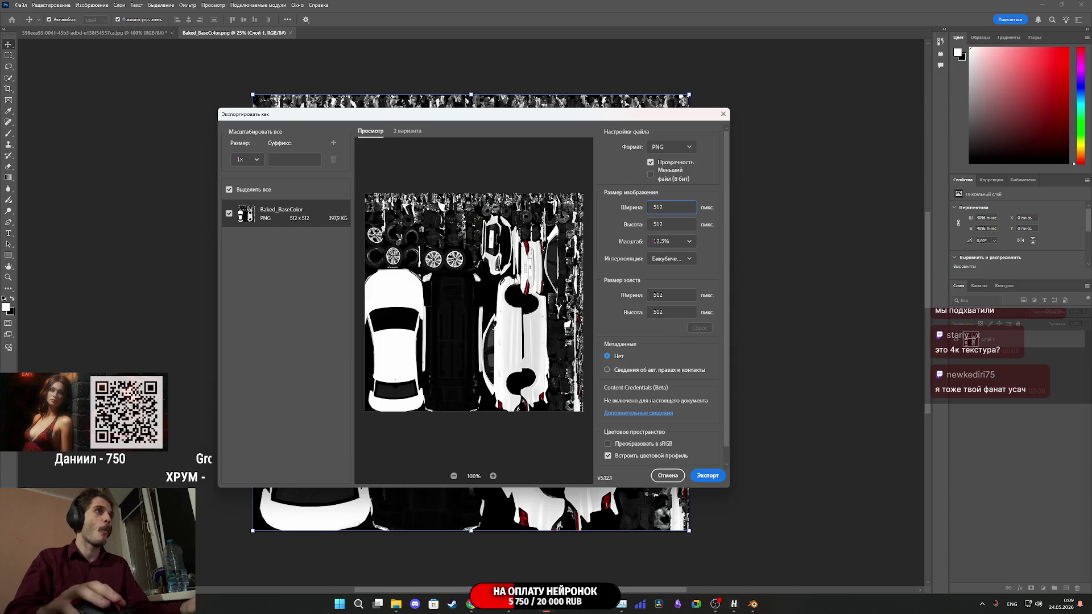
click(708, 476)
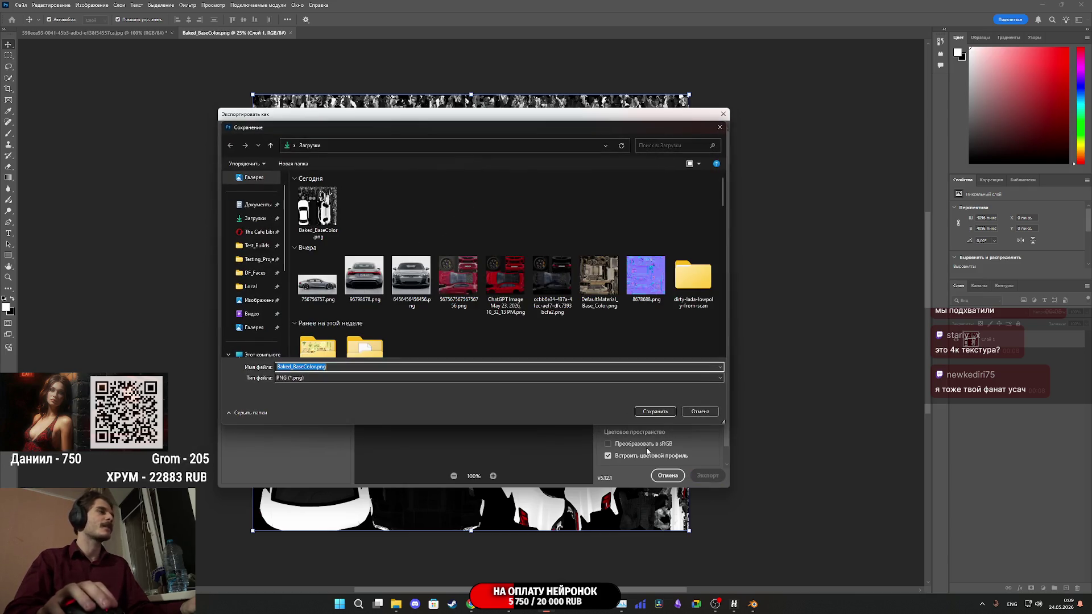
click(647, 413)
click(560, 304)
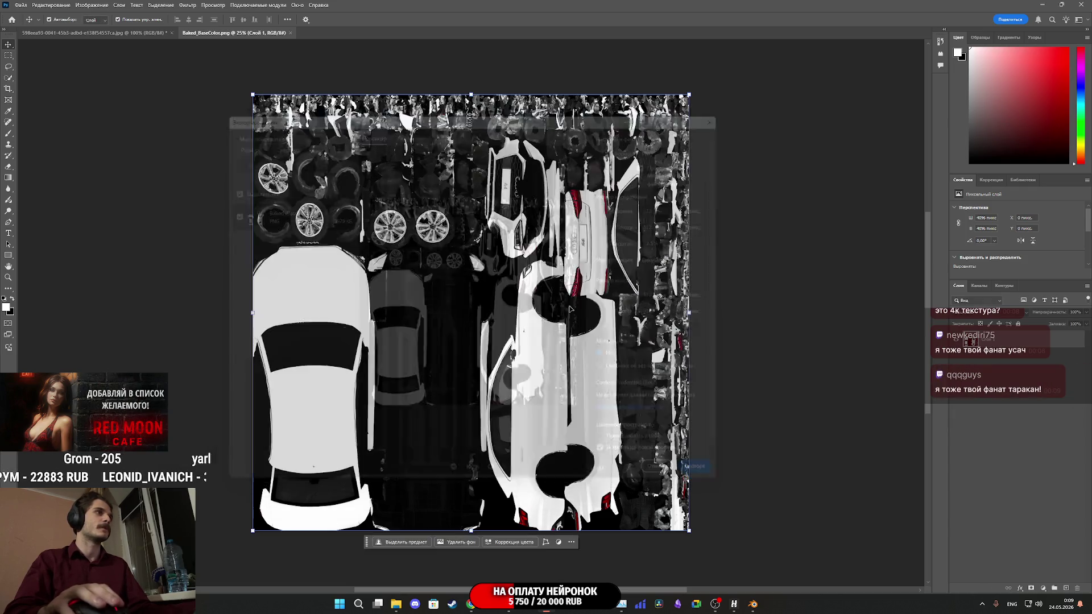
key(ctrl+q)
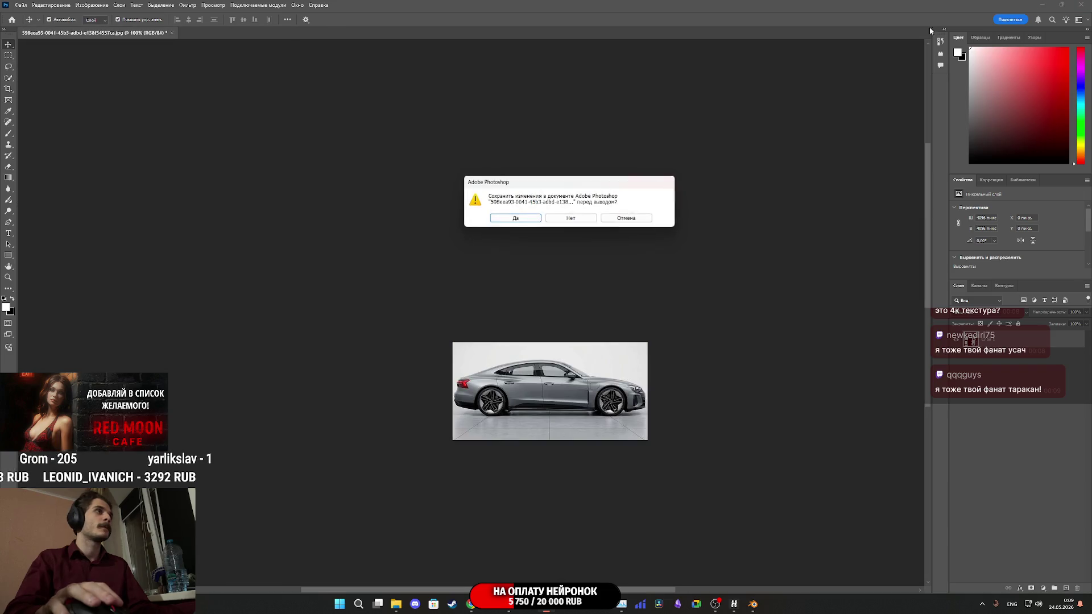
click(578, 220)
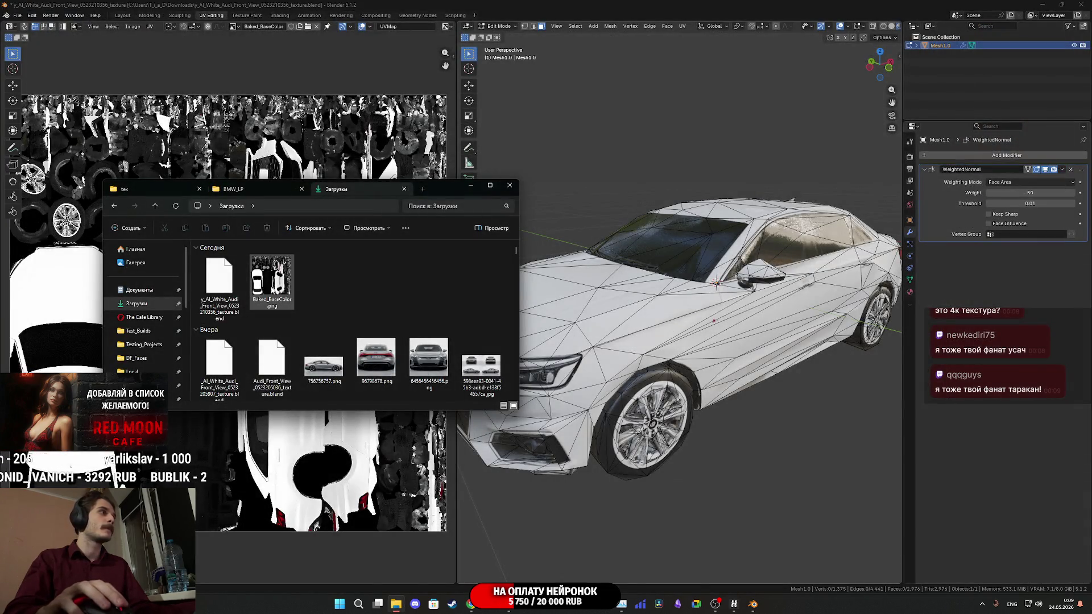
Preview the resized Baked_BaseColor.png, close it, and orbit Blender's view to the car's front.
double_click(284, 300)
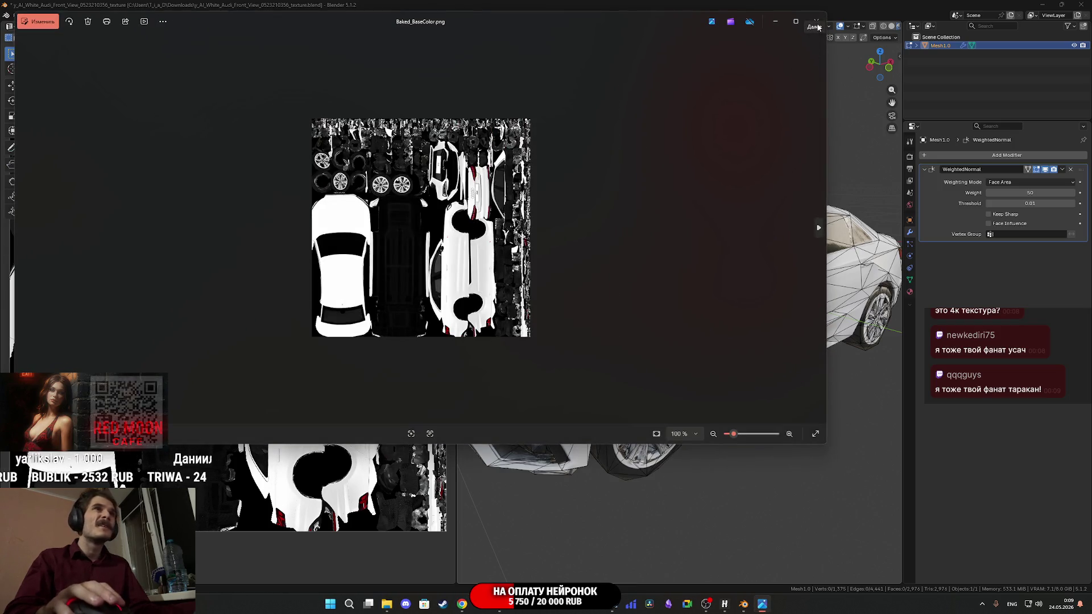
click(821, 22)
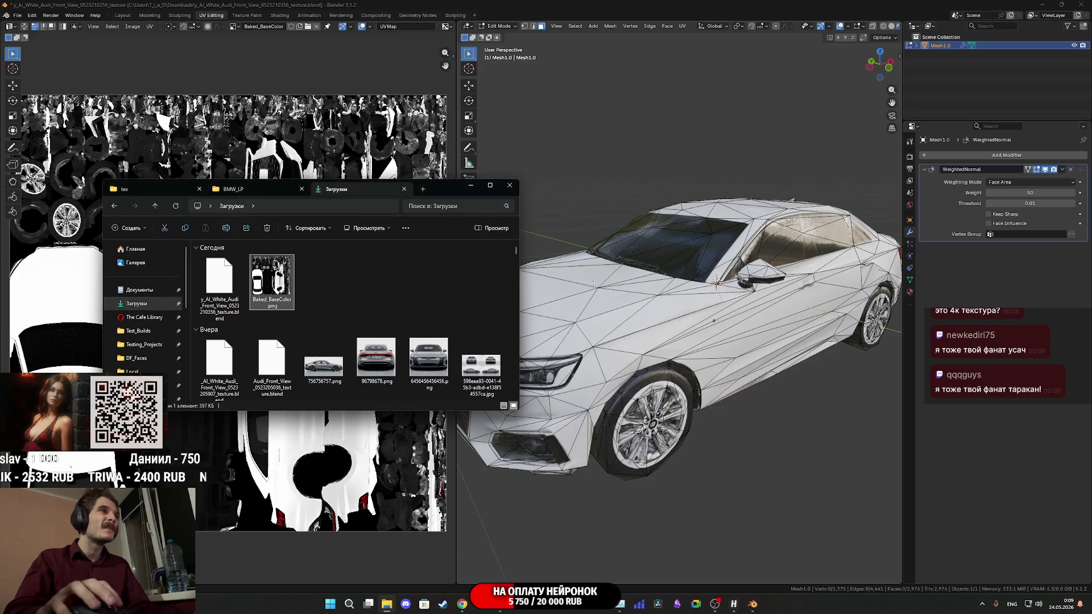
drag(445, 191, 410, 72)
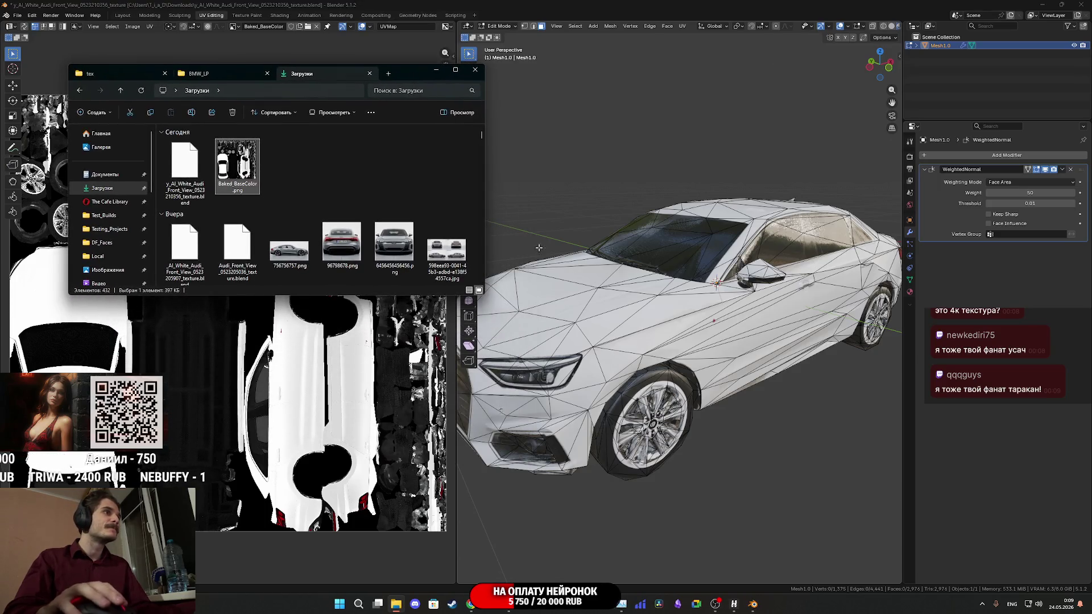
scroll(610, 353, down, 3)
click(610, 353)
drag(611, 353, 634, 344)
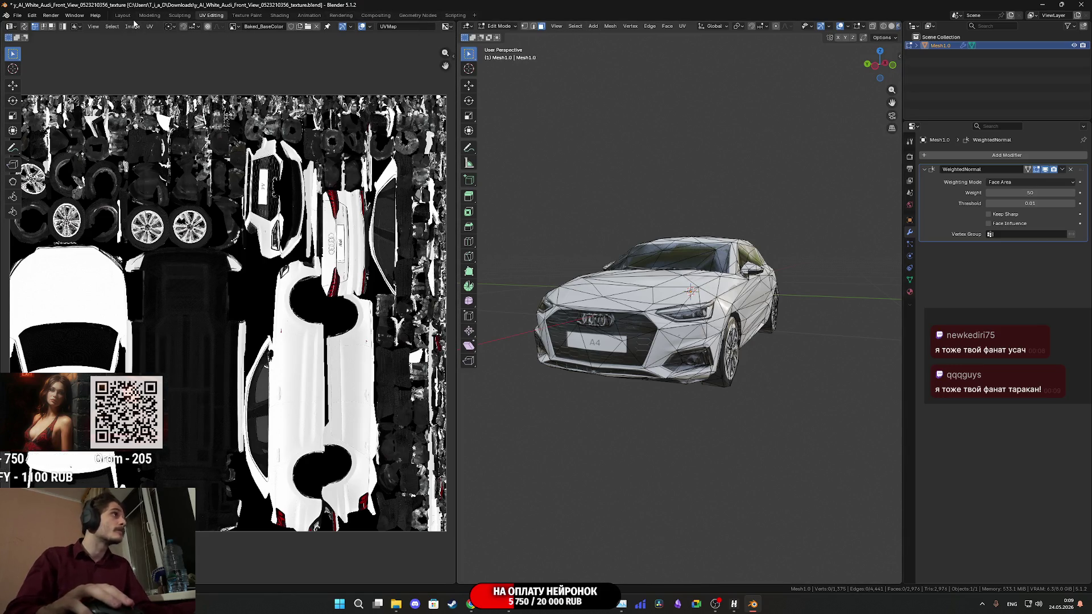
Return the car to Object Mode and start an FBX export.
click(132, 26)
mouse_move(149, 26)
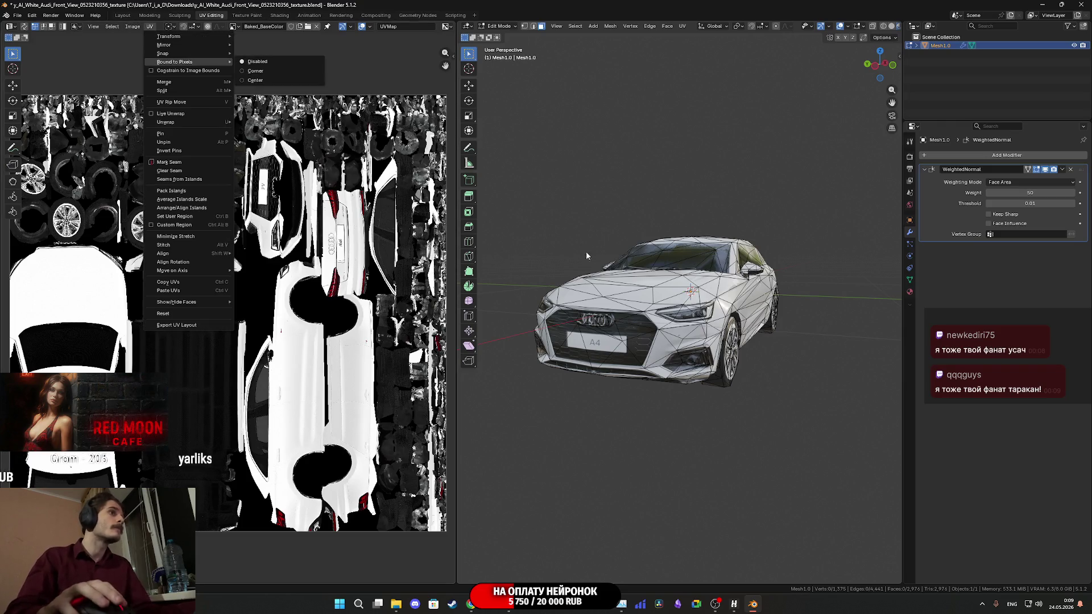
key(Tab)
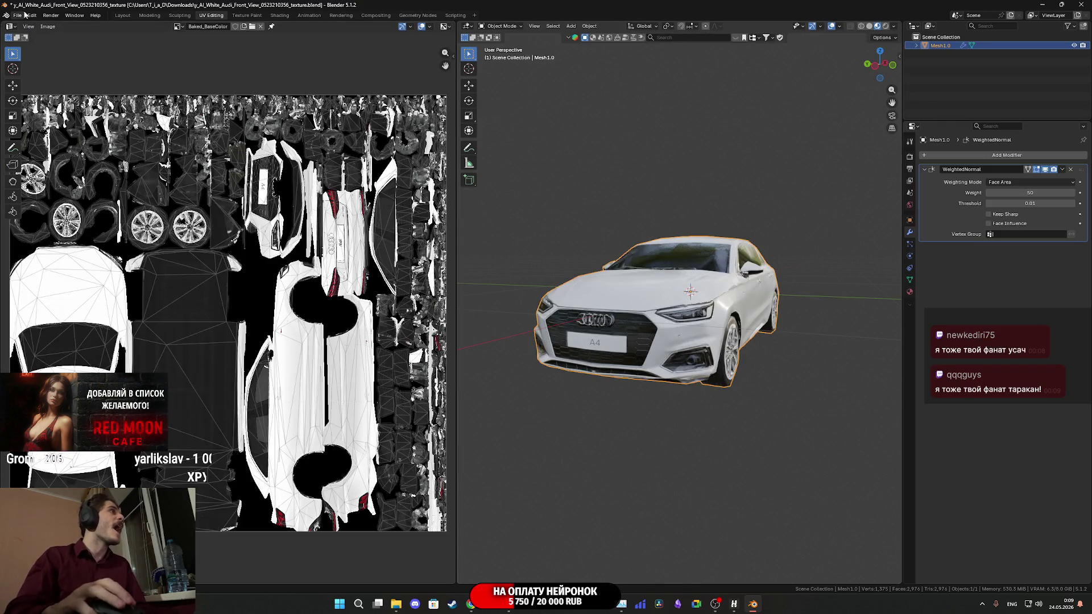
click(19, 15)
mouse_move(51, 144)
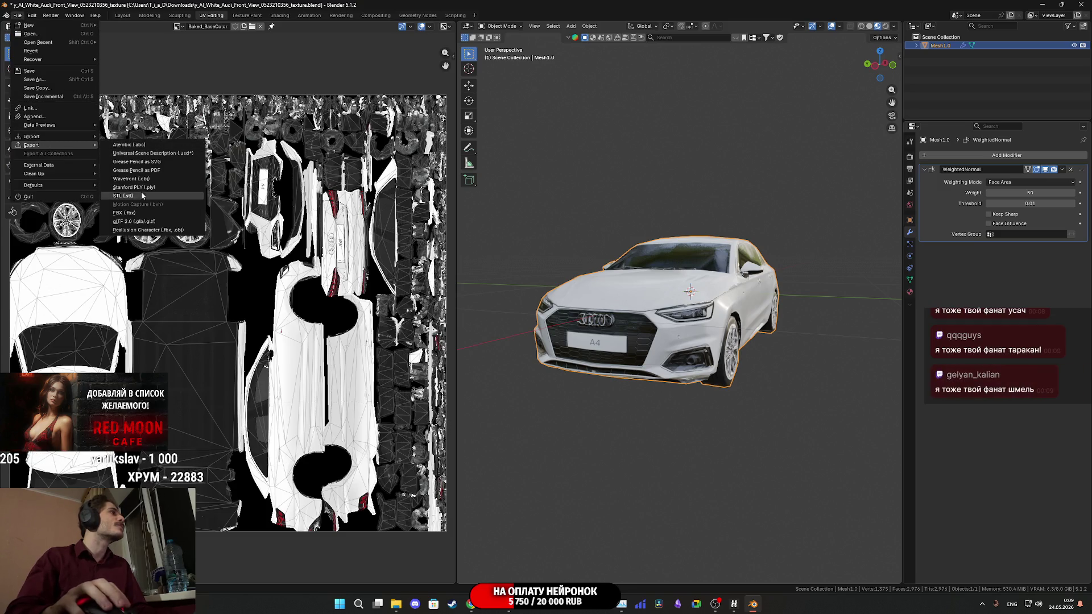
click(139, 216)
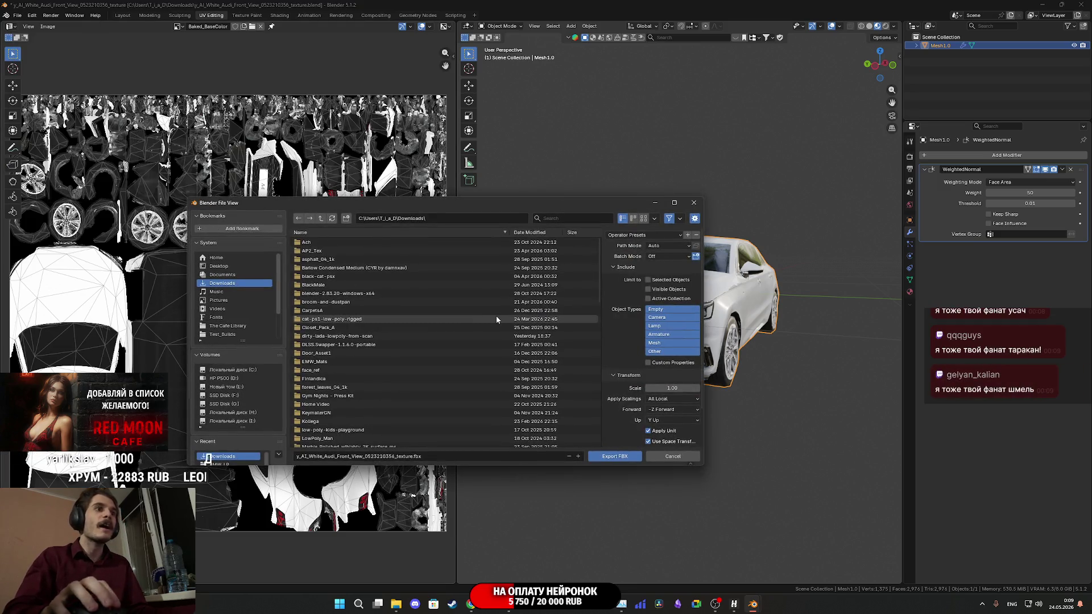
Export only mesh objects as AUDI.fbx into Downloads, then switch to Unreal Editor.
click(659, 344)
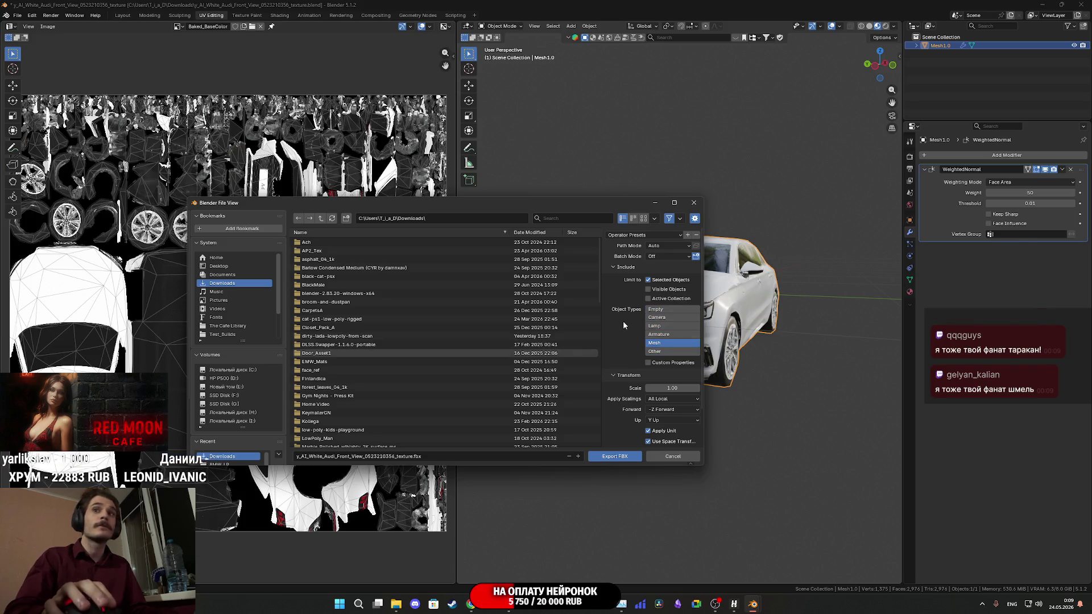
scroll(623, 325, down, 3)
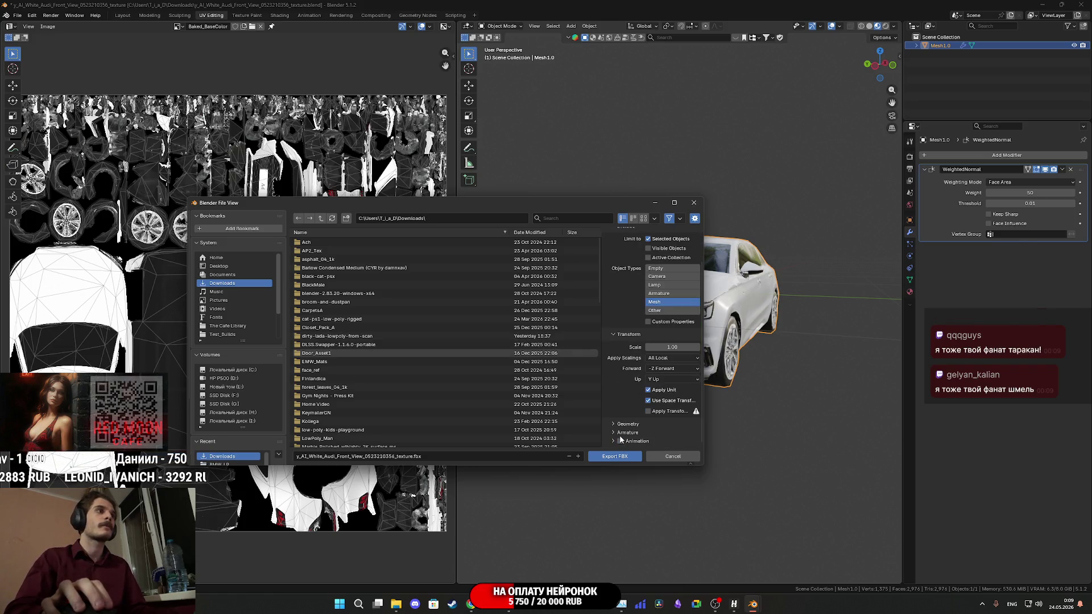
scroll(233, 450, down, 2)
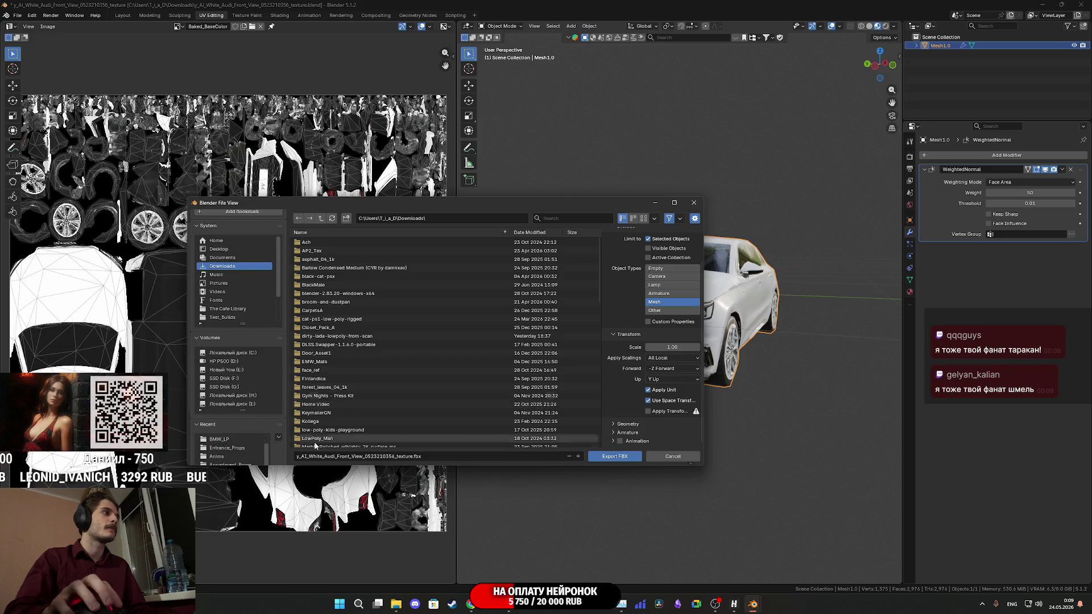
click(443, 456)
text(AUDI)
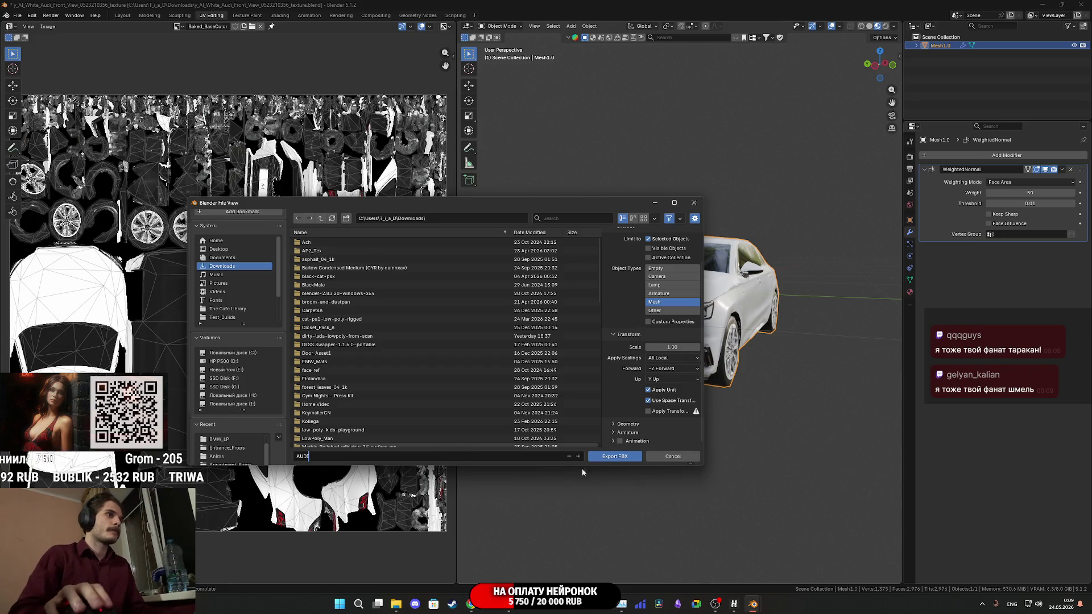
click(621, 459)
mouse_move(508, 604)
click(438, 552)
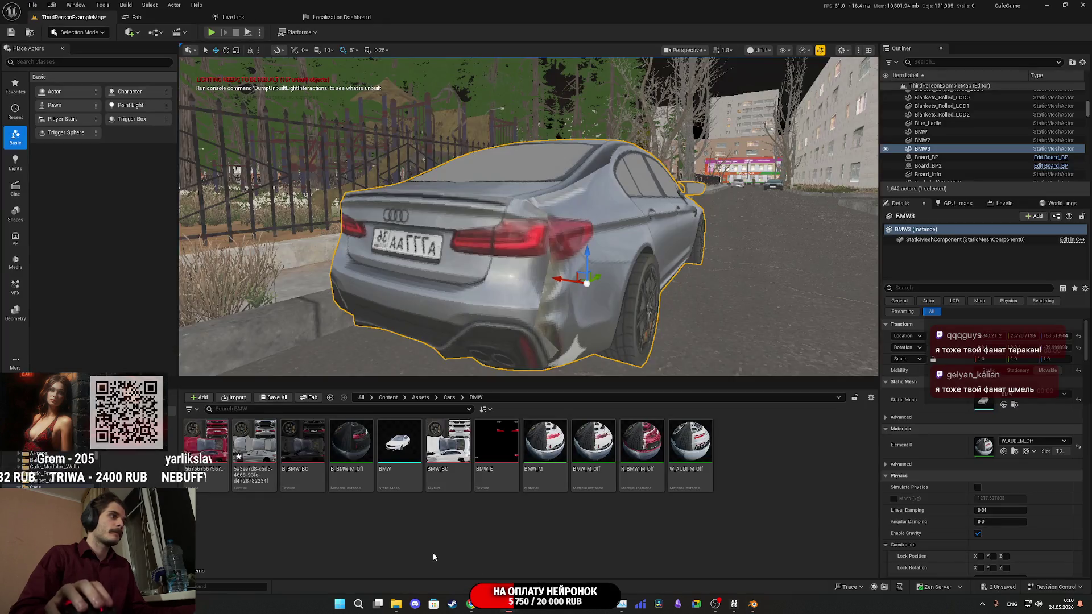
Create and open an Audi folder under Content/Assets/Cars, with the Downloads window alongside.
click(452, 398)
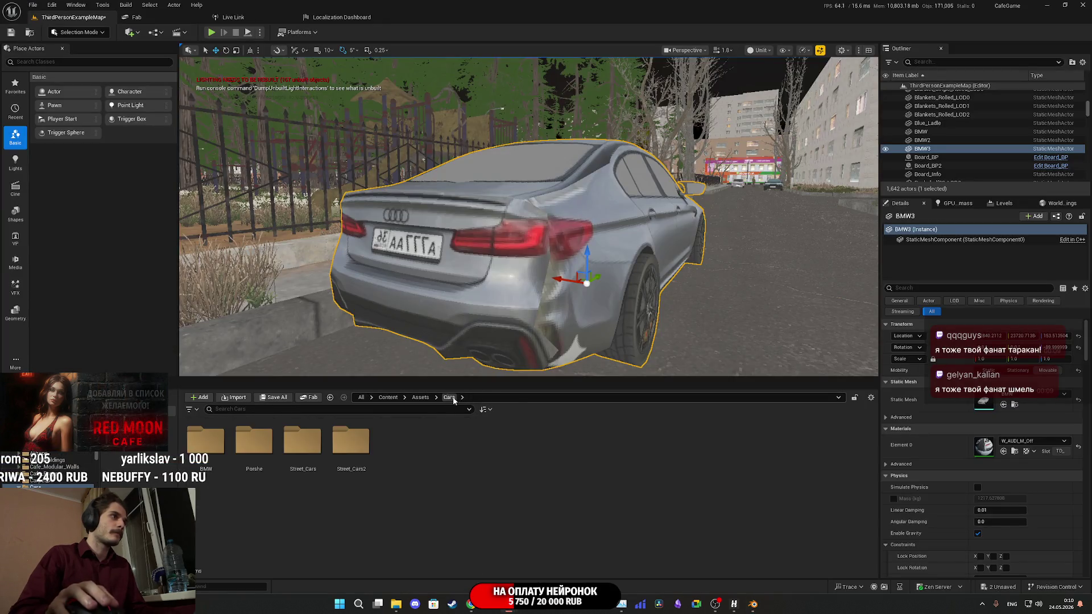
right_click(411, 471)
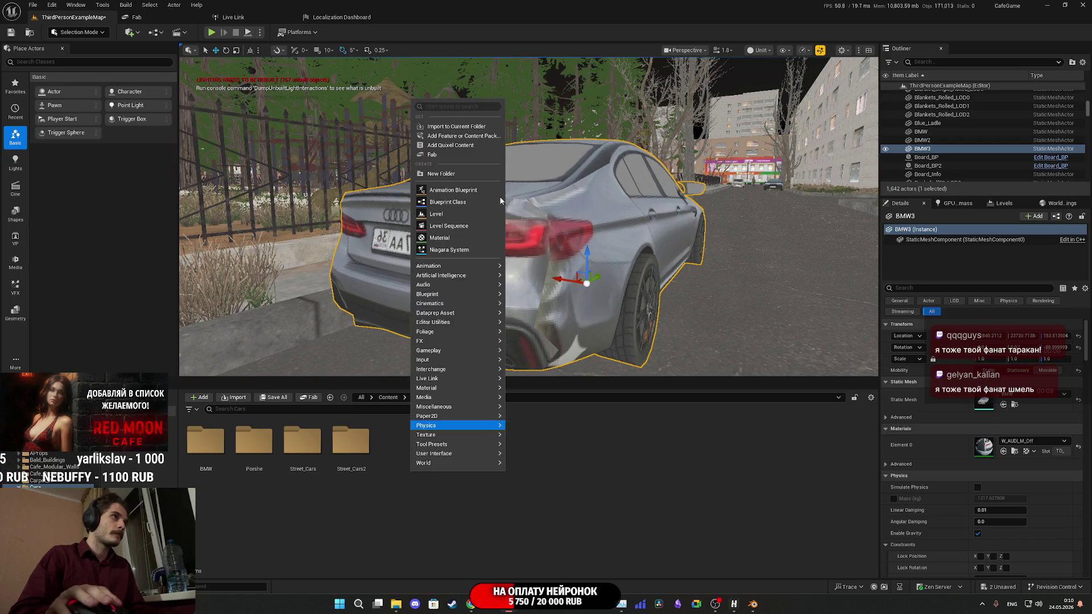
click(449, 178)
text(Audi)
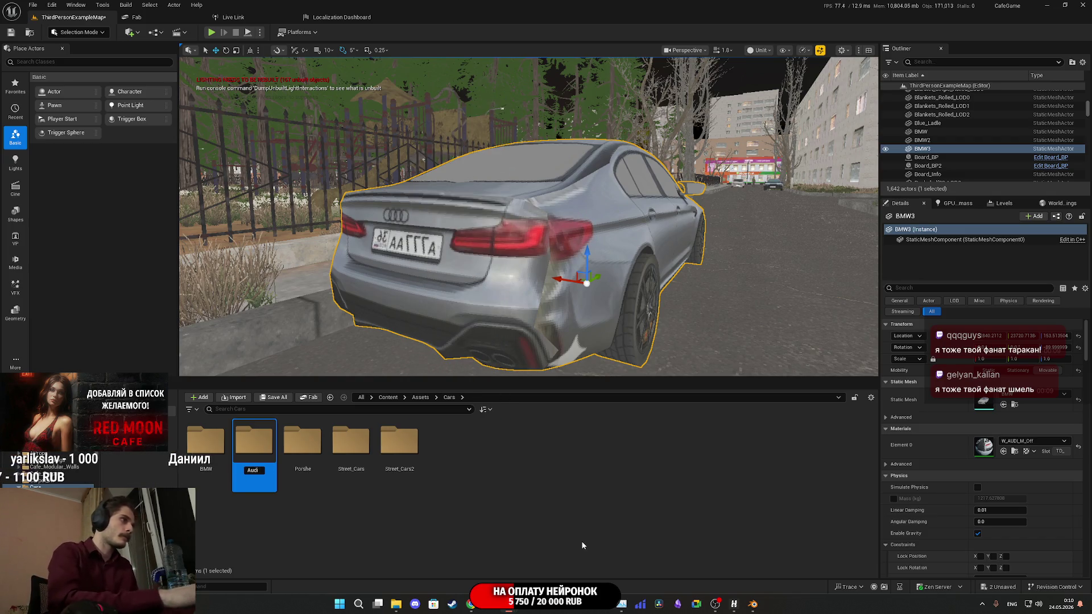
key(Return)
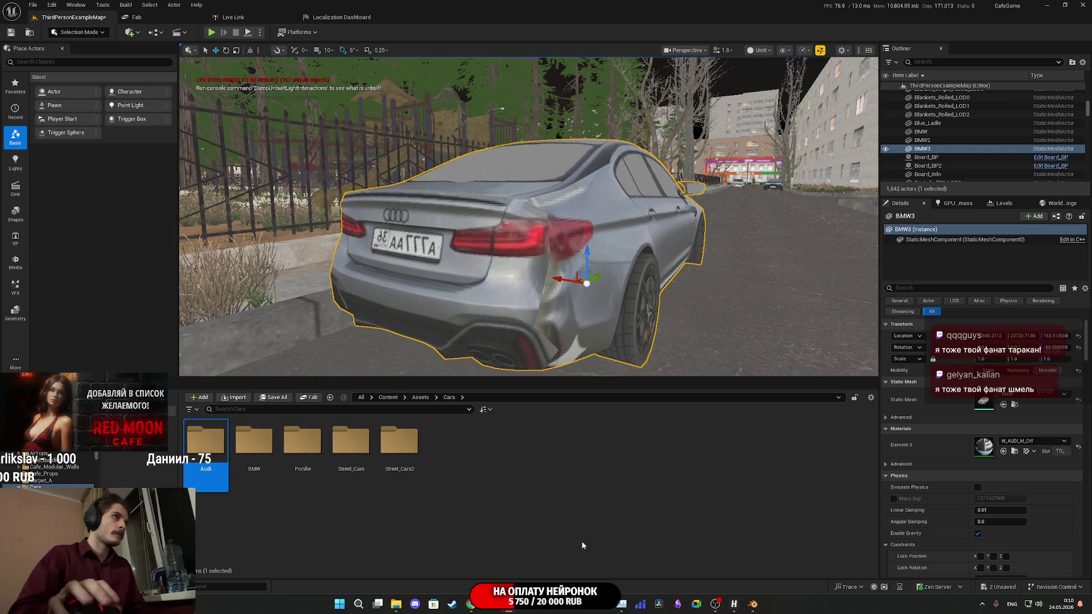
double_click(202, 455)
mouse_move(396, 604)
click(396, 556)
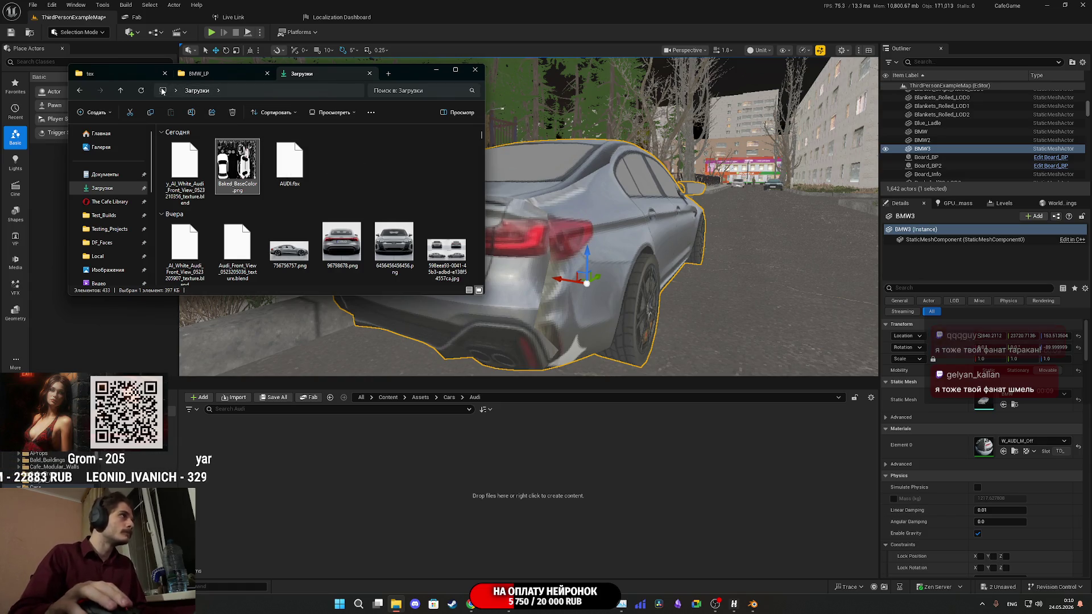
Import AUDI.fbx into the Audi folder.
click(140, 90)
drag(185, 165, 378, 509)
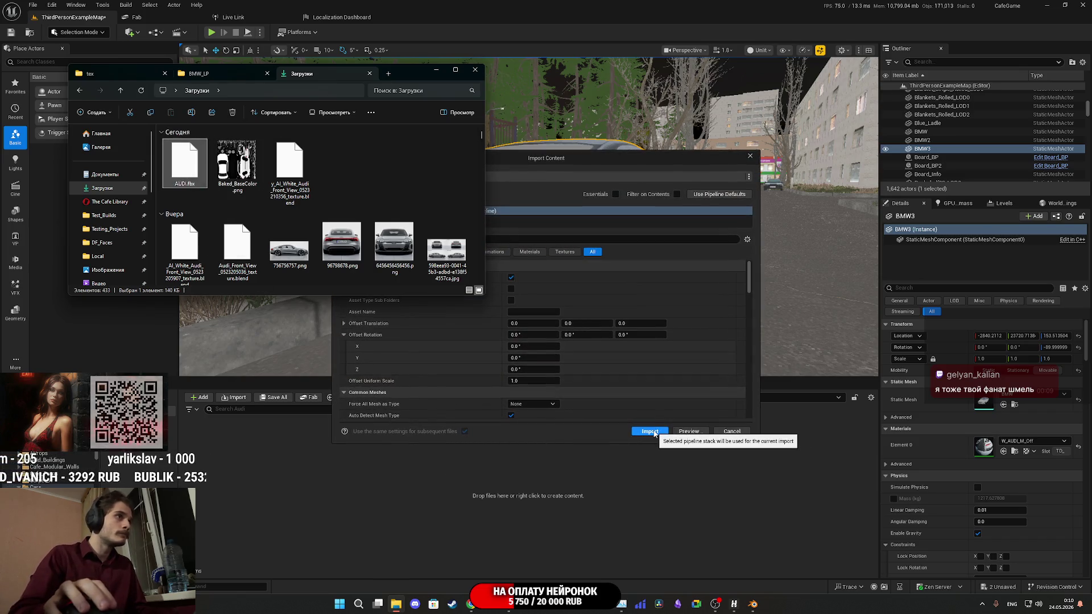
click(646, 425)
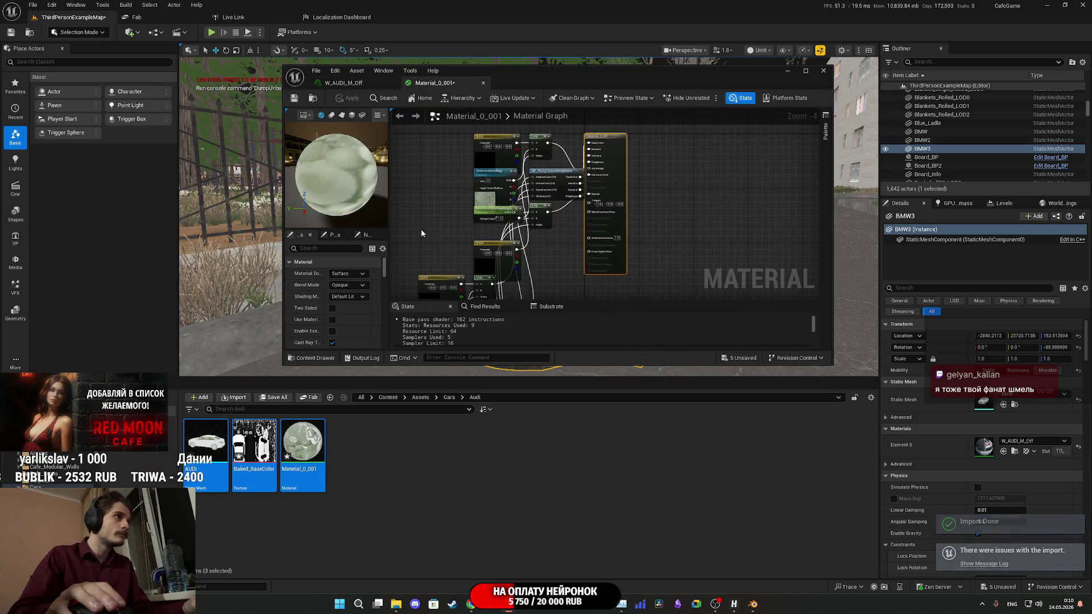
Delete the material's nodes, force-delete the Baked_BaseColor texture, and save all assets.
scroll(421, 229, down, 4)
drag(513, 186, 546, 128)
key(Delete)
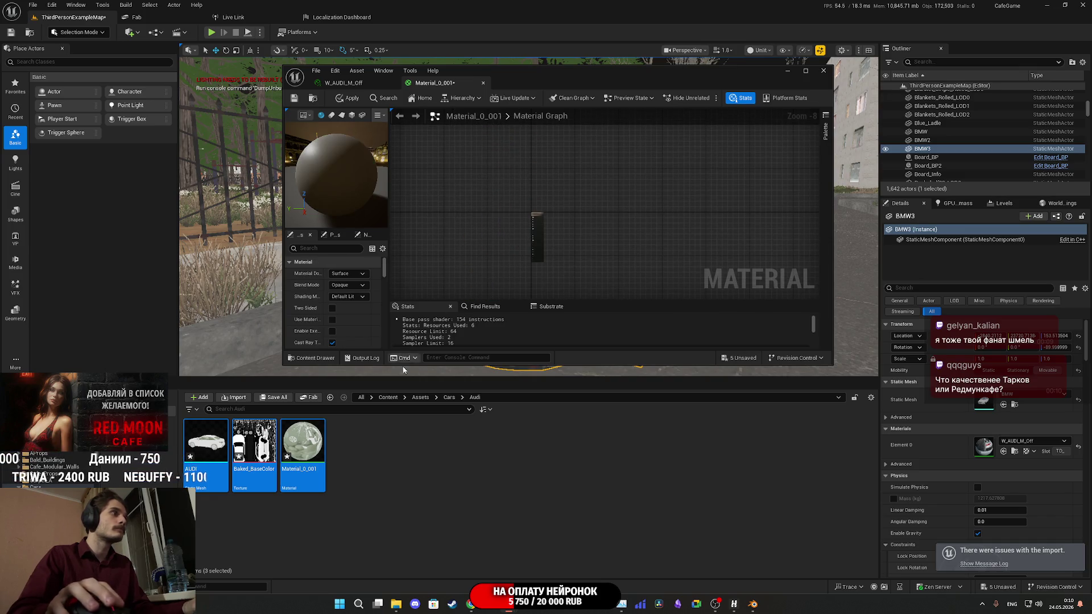
click(254, 446)
key(Delete)
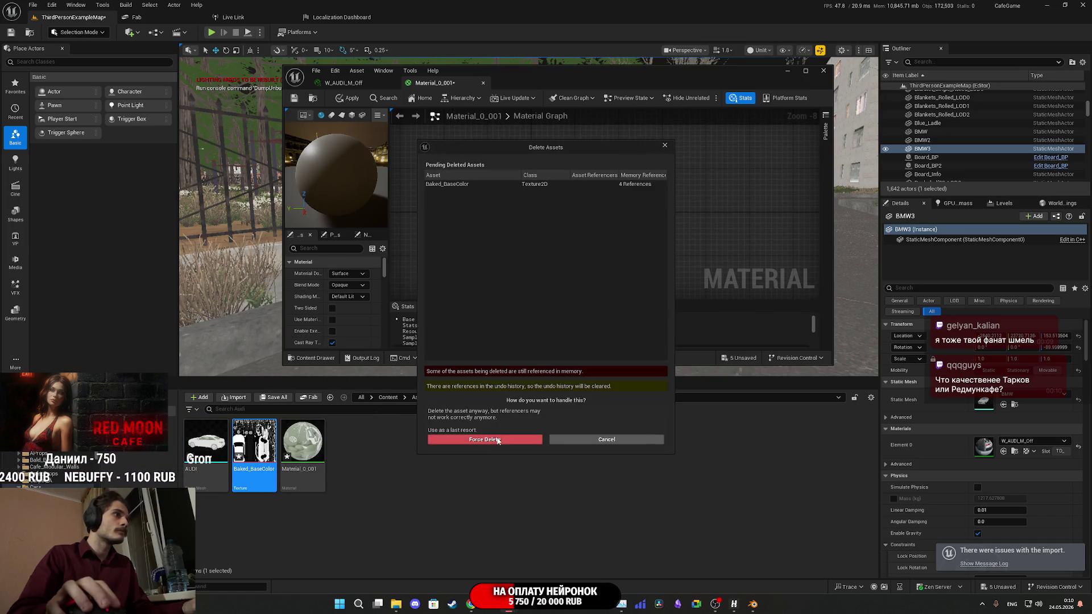
click(497, 440)
click(276, 399)
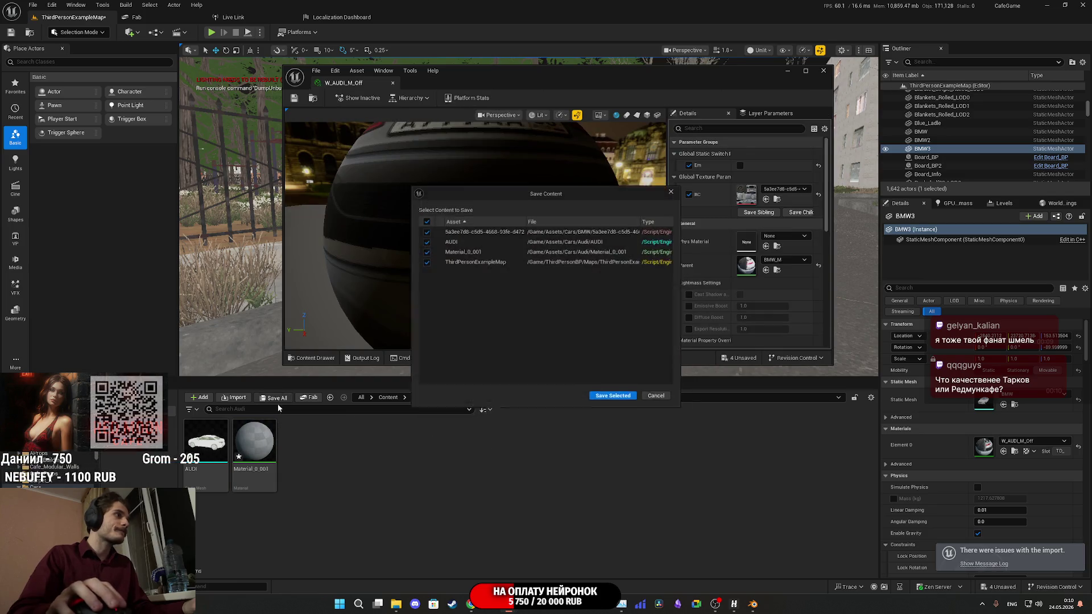
click(613, 395)
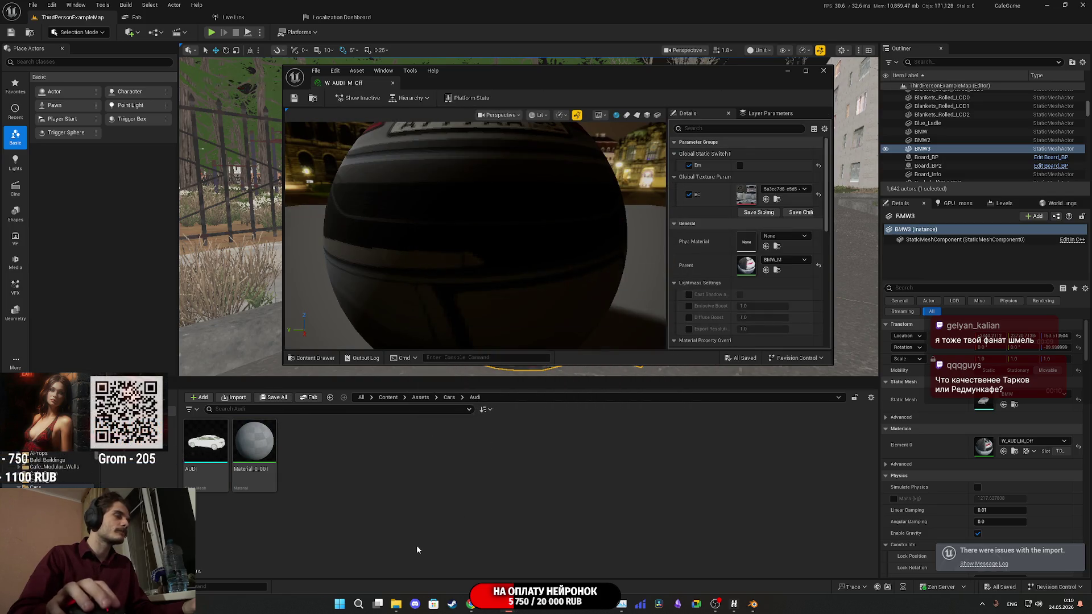
Re-import Baked_BaseColor.png from Downloads and open it full screen in the texture editor.
click(396, 604)
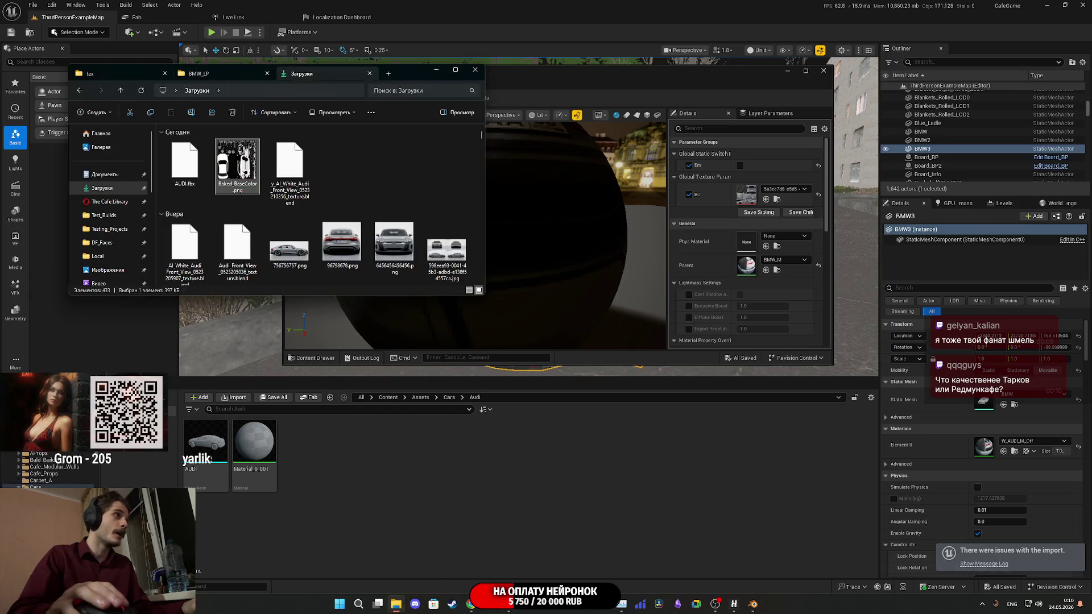
drag(252, 177, 390, 460)
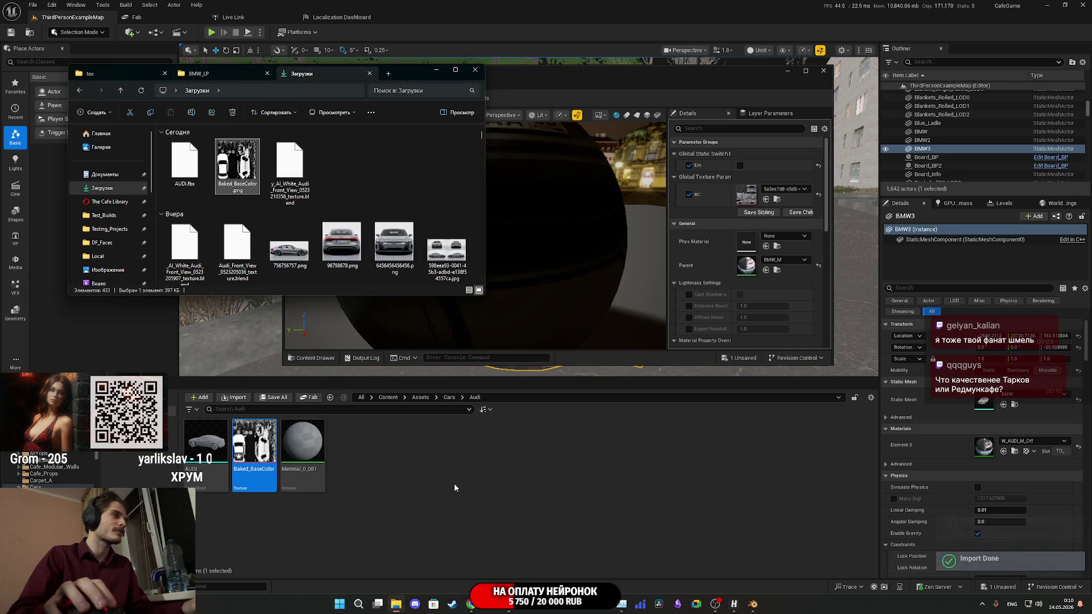
click(272, 456)
double_click(272, 456)
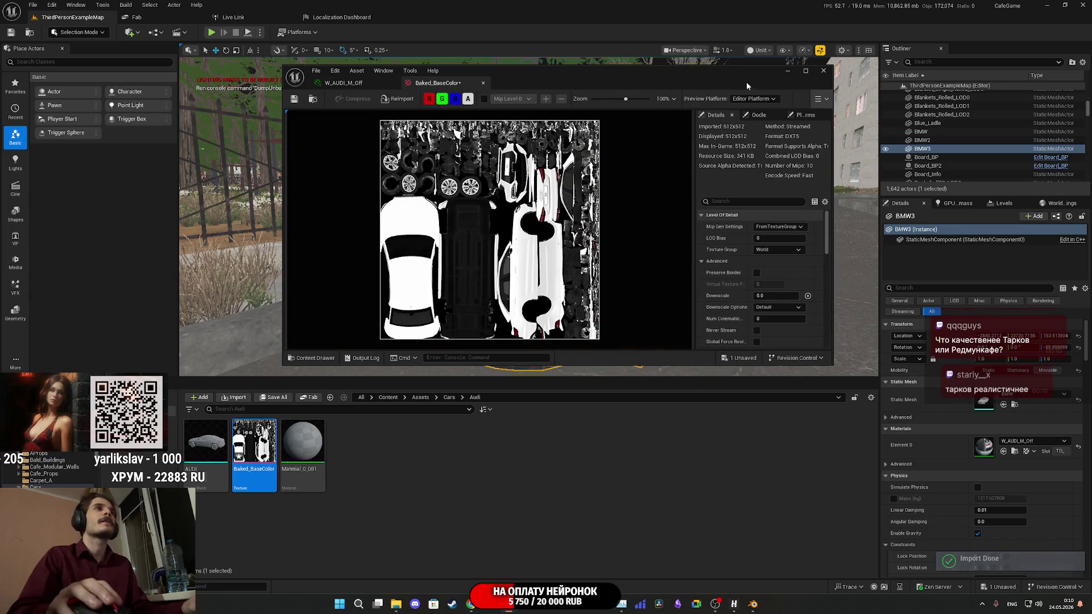
double_click(719, 76)
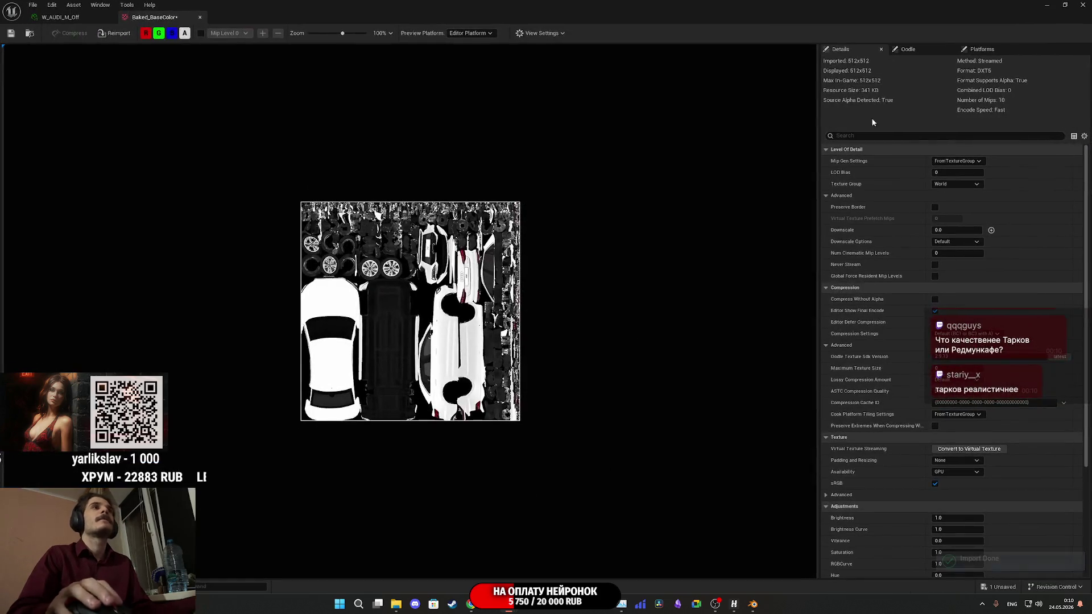
Set Baked_BaseColor to the 8 Bit Data texture group with sRGB on, save, and close the editors.
click(961, 184)
scroll(977, 252, down, 10)
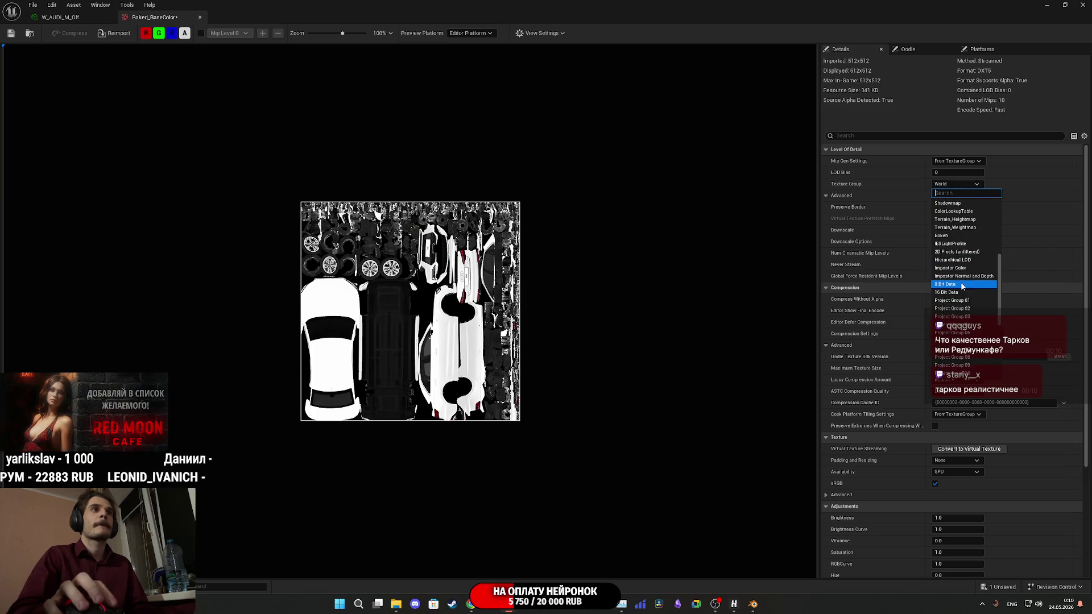
click(961, 280)
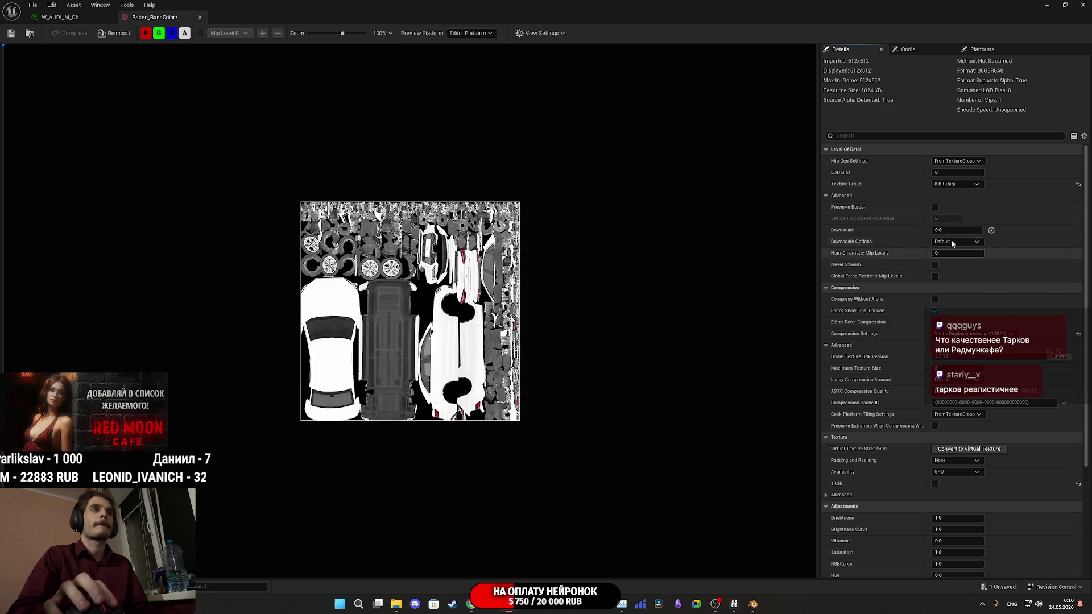
click(935, 484)
click(12, 35)
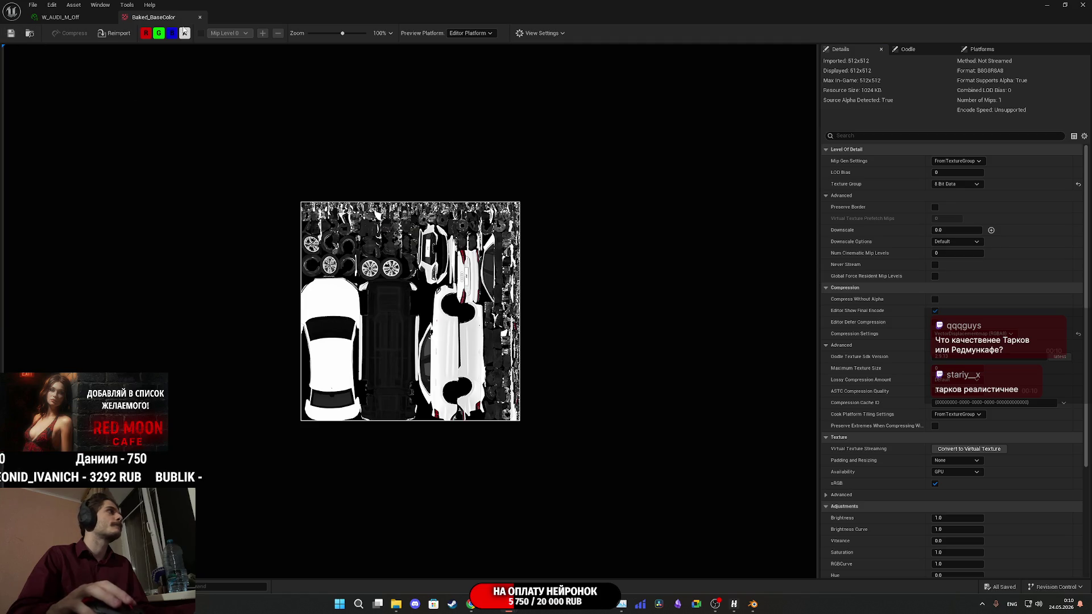
click(200, 17)
click(109, 18)
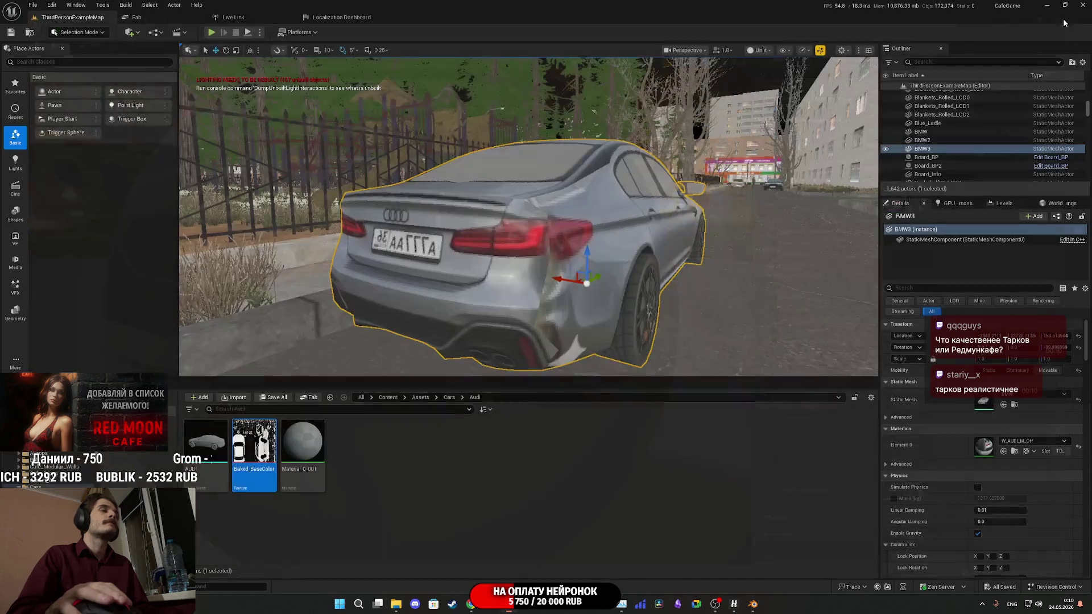
right_click(302, 449)
Replace Material_0_001's nodes with a Baked_BaseColor texture wired from RGB to Base Color.
double_click(300, 449)
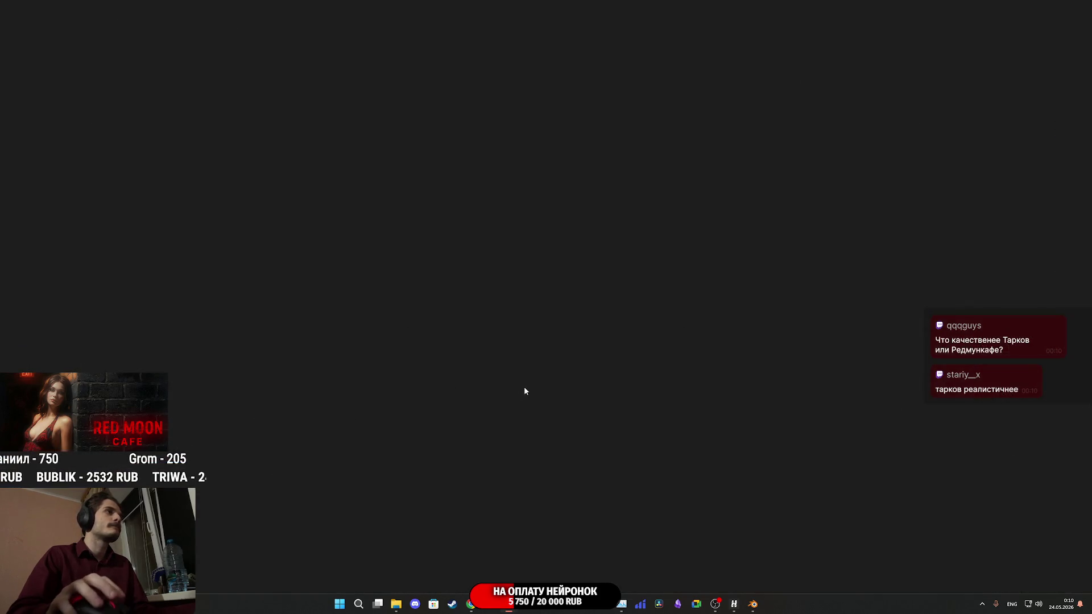
scroll(580, 322, down, 6)
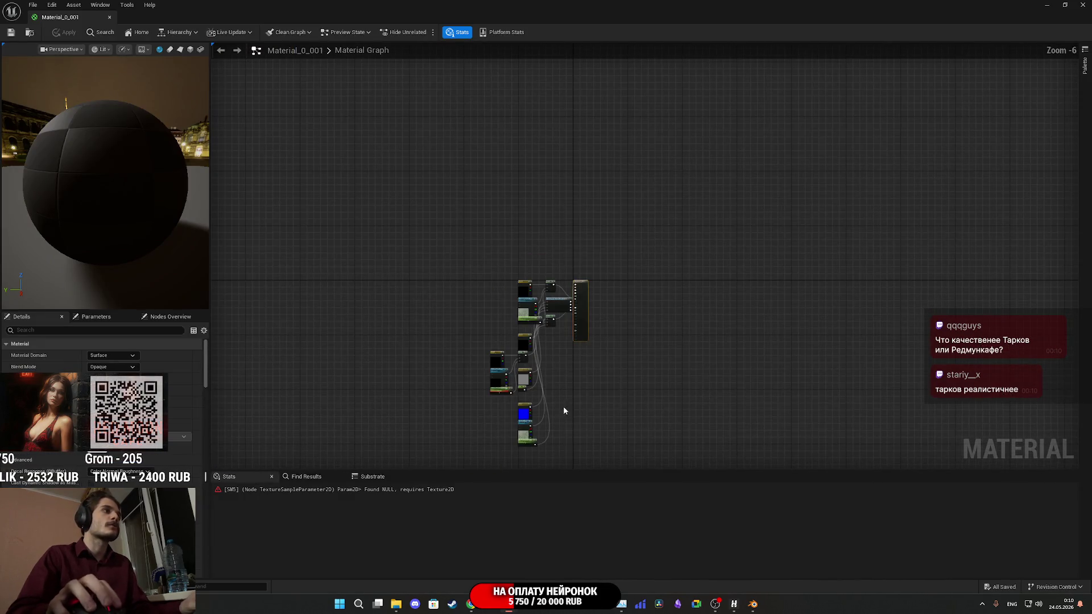
key(ctrl+a)
key(Delete)
click(1045, 5)
mouse_move(254, 449)
mouse_down()
mouse_move(302, 449)
mouse_move(526, 184)
mouse_up()
double_click(621, 81)
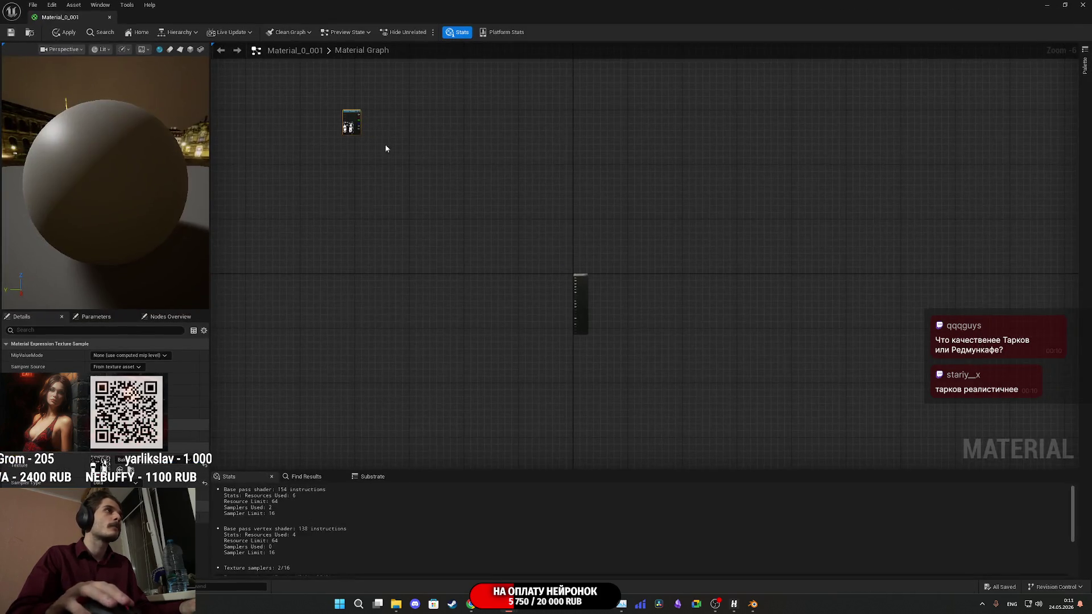
scroll(385, 145, up, 5)
mouse_move(719, 291)
mouse_down()
mouse_move(554, 125)
mouse_move(829, 344)
mouse_move(836, 394)
mouse_up()
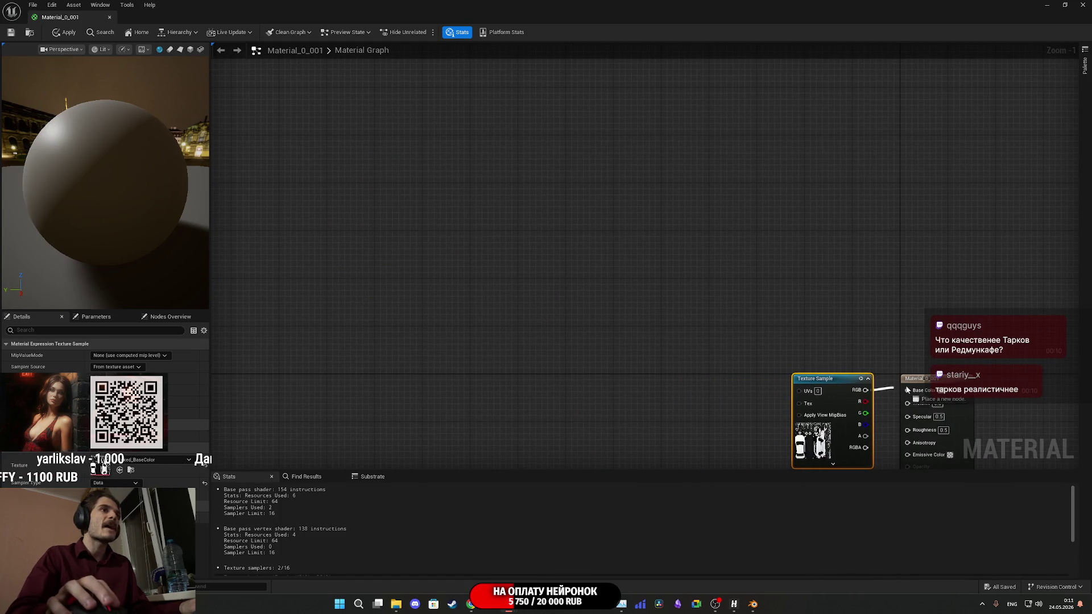
drag(934, 397, 913, 391)
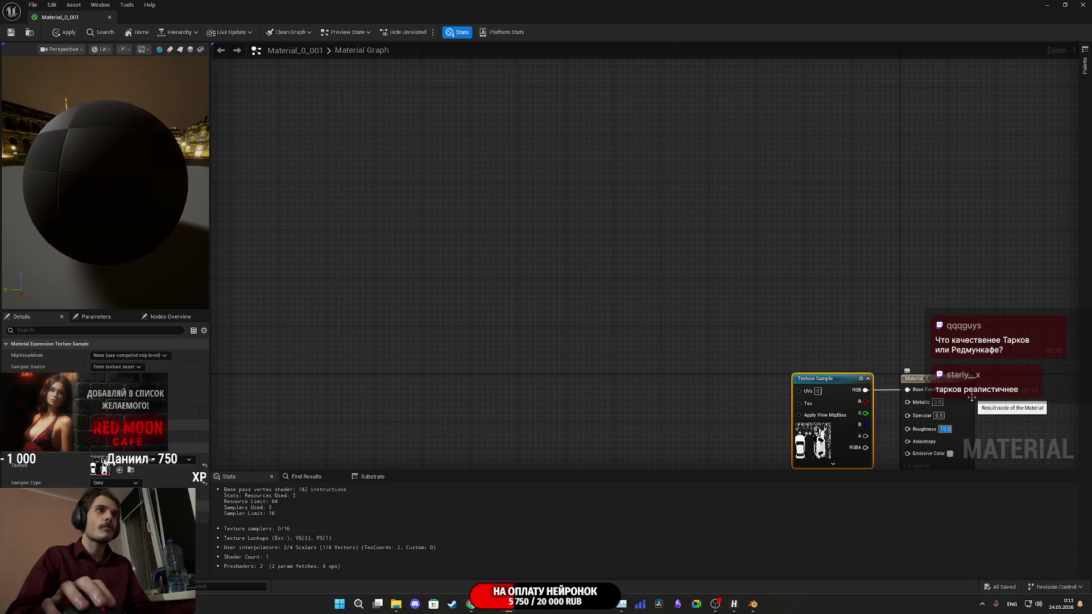
Set the material's Roughness to 1.0, apply the changes, and close the material editor.
scroll(970, 396, up, 1)
click(936, 432)
click(62, 33)
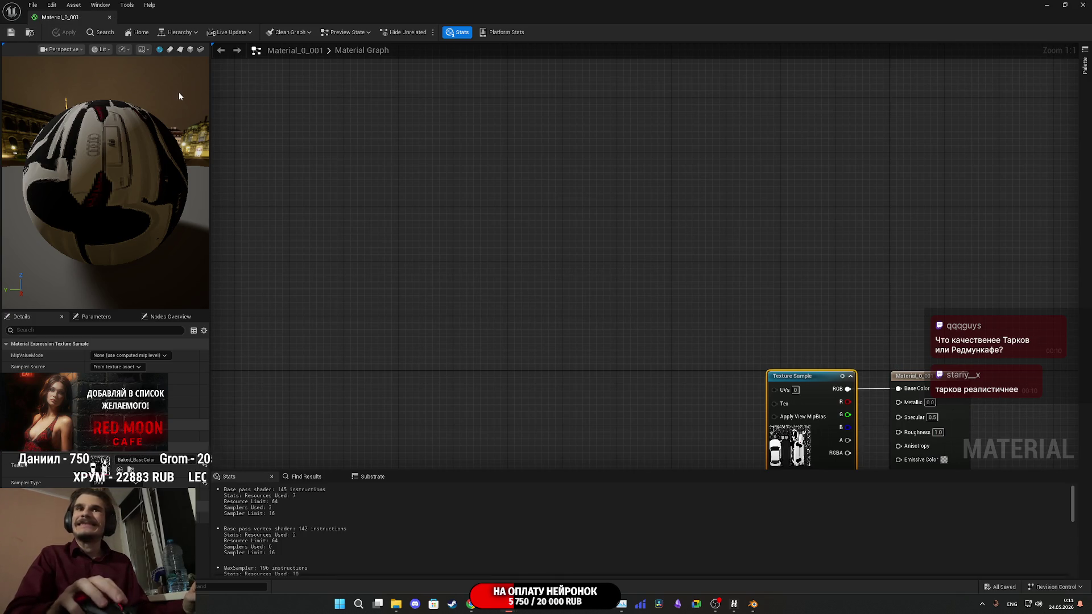
click(1083, 4)
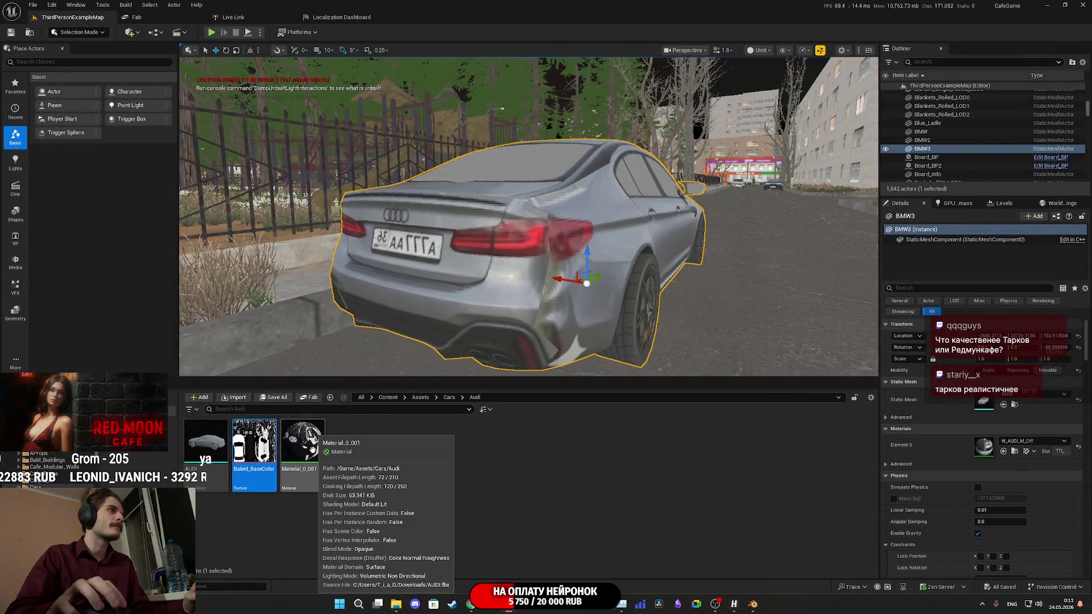
double_click(312, 450)
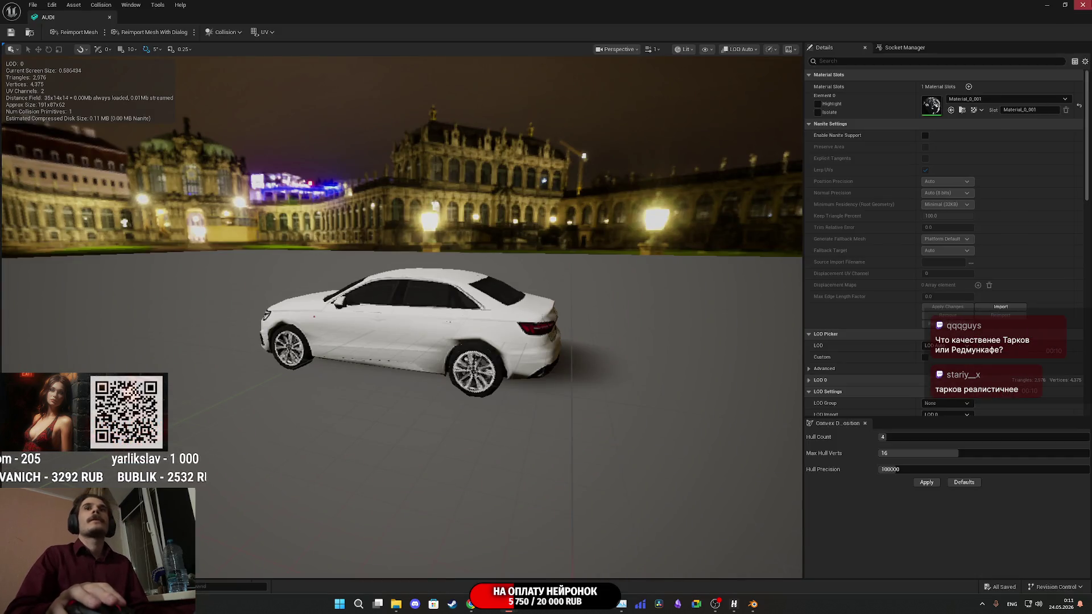
Give BMW3 the AUDI mesh at scale 2, turn it about 180°, and reset its material to Material_0_001.
click(1083, 5)
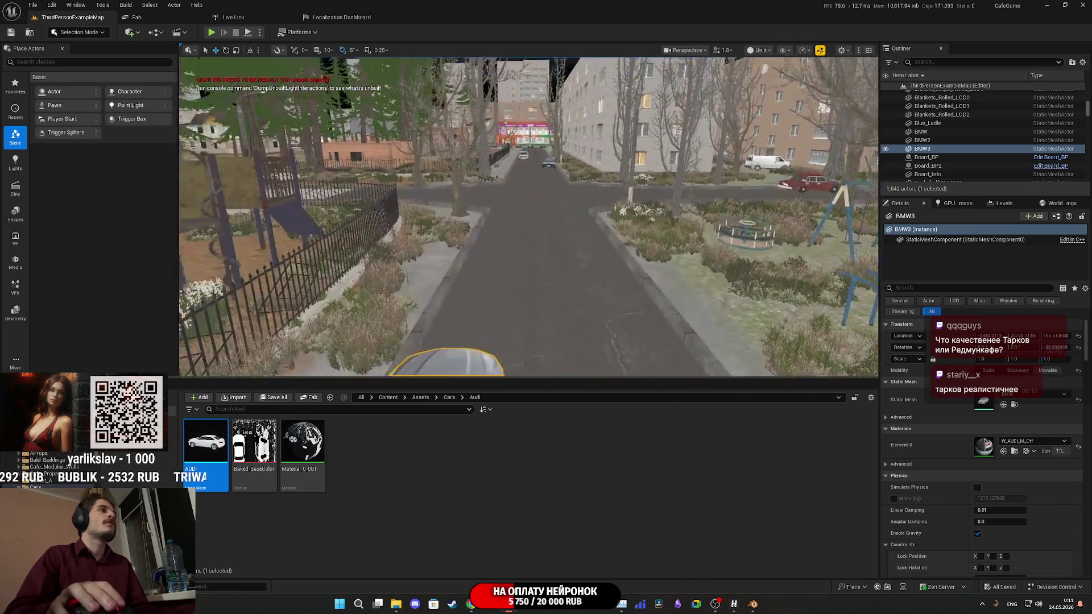
mouse_move(206, 442)
mouse_down()
mouse_move(390, 446)
mouse_move(989, 401)
mouse_up()
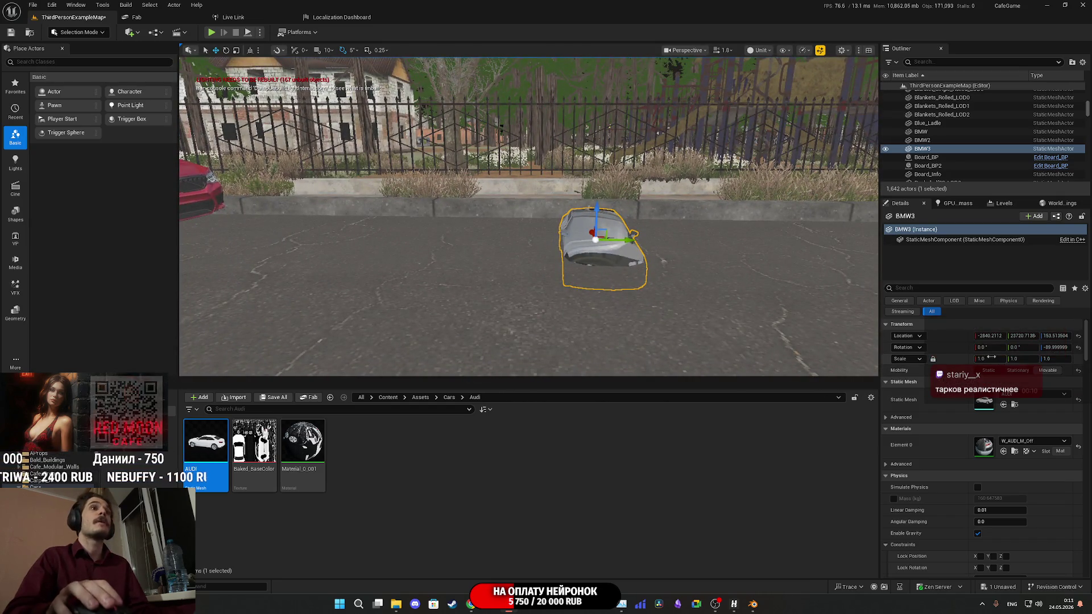
key(Return)
drag(623, 278, 623, 277)
mouse_move(609, 219)
mouse_down()
mouse_move(643, 236)
mouse_move(613, 197)
mouse_move(618, 188)
mouse_up()
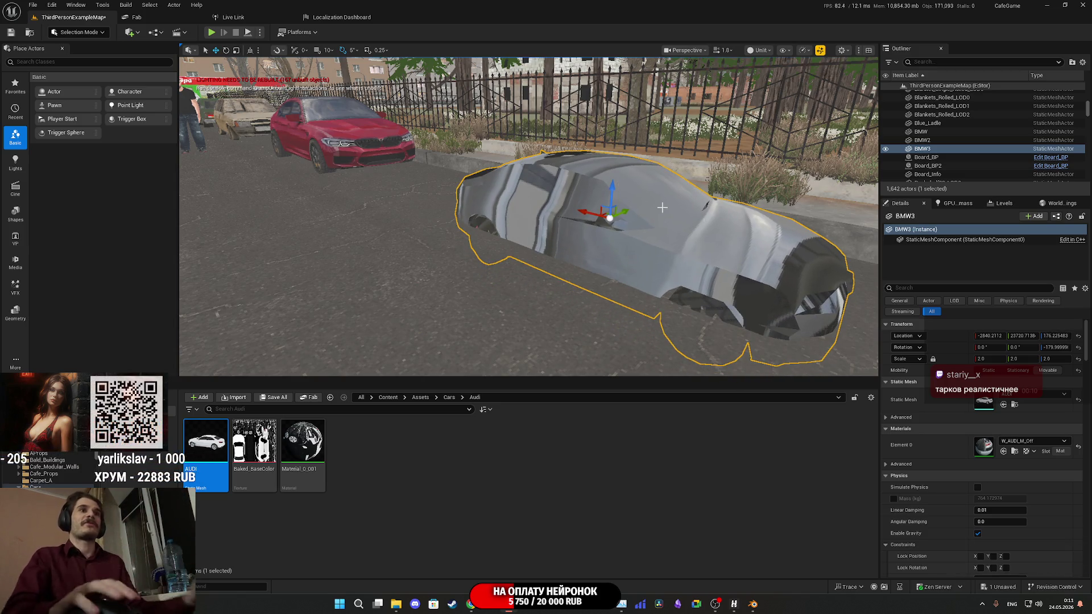
click(1079, 450)
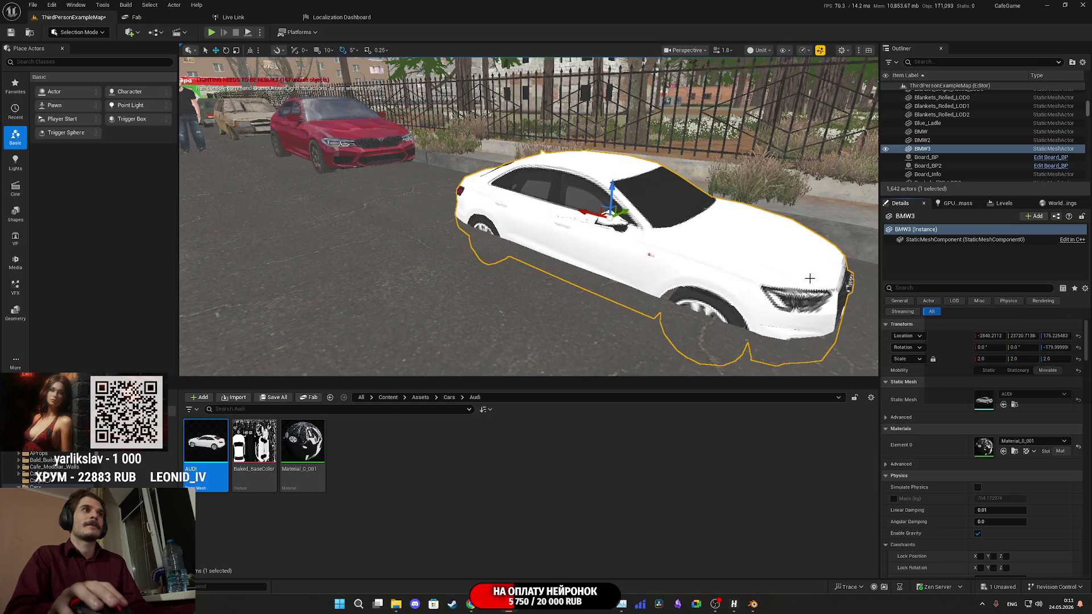
Lift the Audi slightly off the road, view it from behind, and open the view mode list.
mouse_move(553, 187)
mouse_down()
mouse_move(556, 171)
mouse_move(523, 179)
mouse_up()
scroll(556, 171, up, 2)
drag(503, 119, 510, 136)
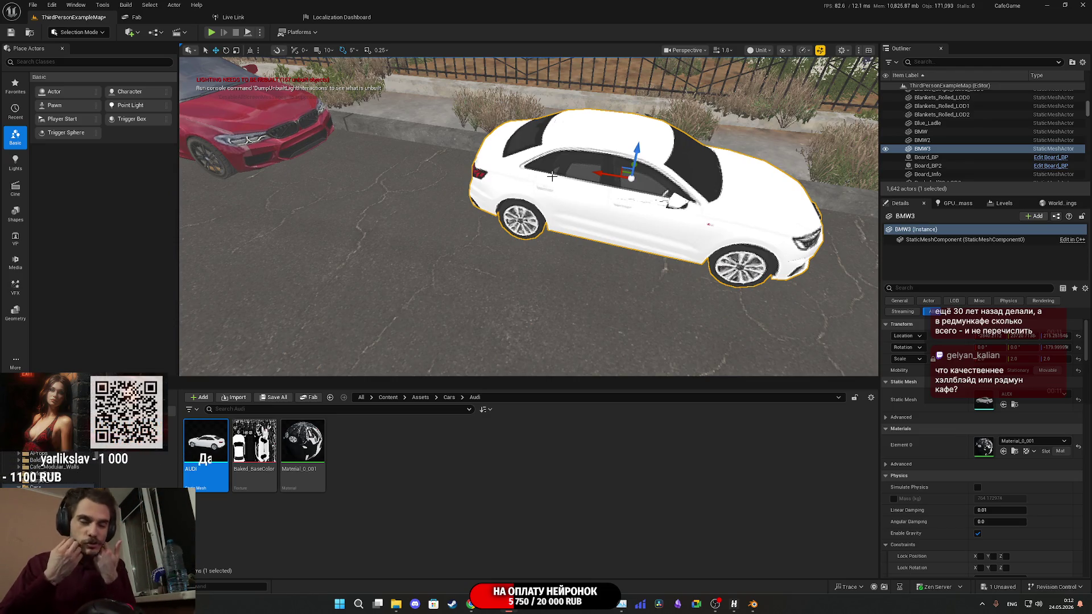
drag(552, 175, 690, 137)
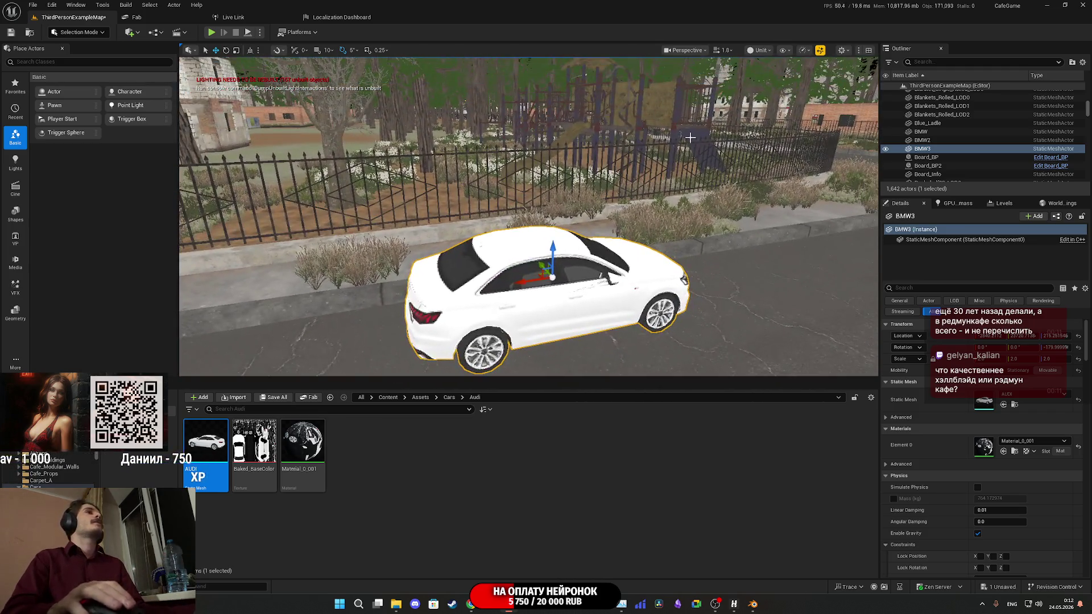
click(756, 51)
Switch the viewport to Lit view mode and orbit down to a side angle.
click(757, 51)
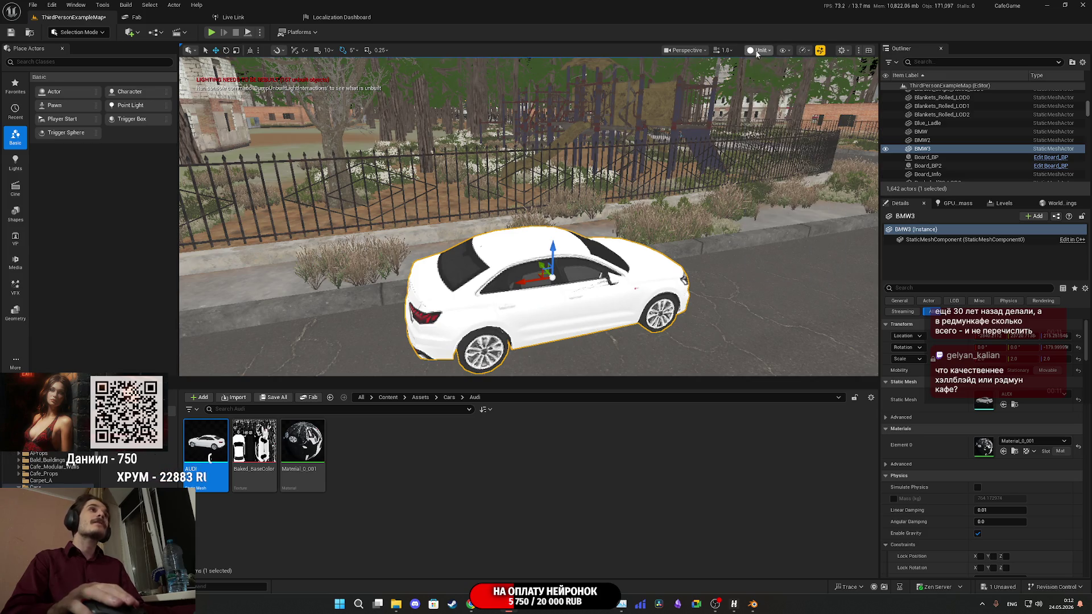
click(757, 52)
click(779, 85)
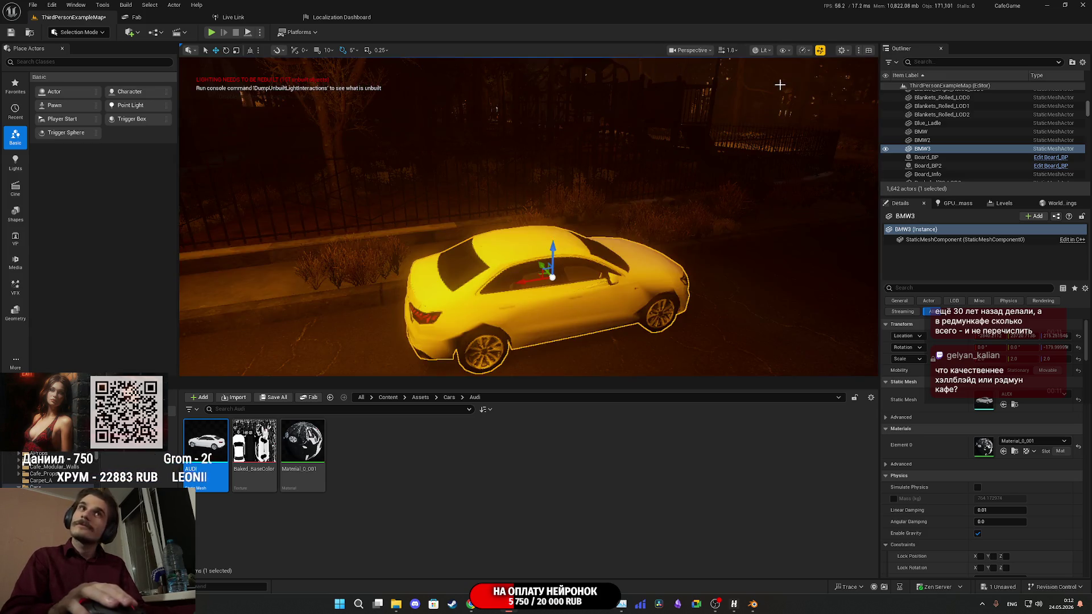
drag(779, 85, 739, 103)
mouse_move(529, 227)
mouse_down()
mouse_move(575, 205)
mouse_move(565, 148)
mouse_move(529, 199)
mouse_up()
Select the white Audi and drag it onto the red car's spot.
click(640, 296)
scroll(756, 233, down, 3)
drag(758, 232, 451, 237)
drag(529, 227, 861, 316)
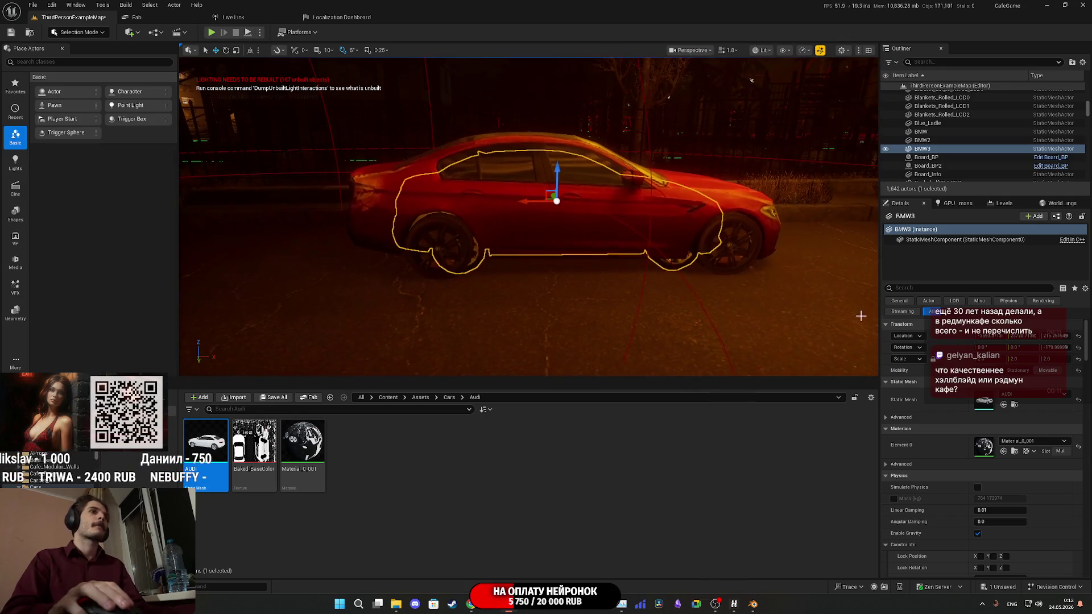
mouse_move(682, 219)
mouse_down()
mouse_move(734, 279)
mouse_move(682, 219)
mouse_move(789, 266)
mouse_up()
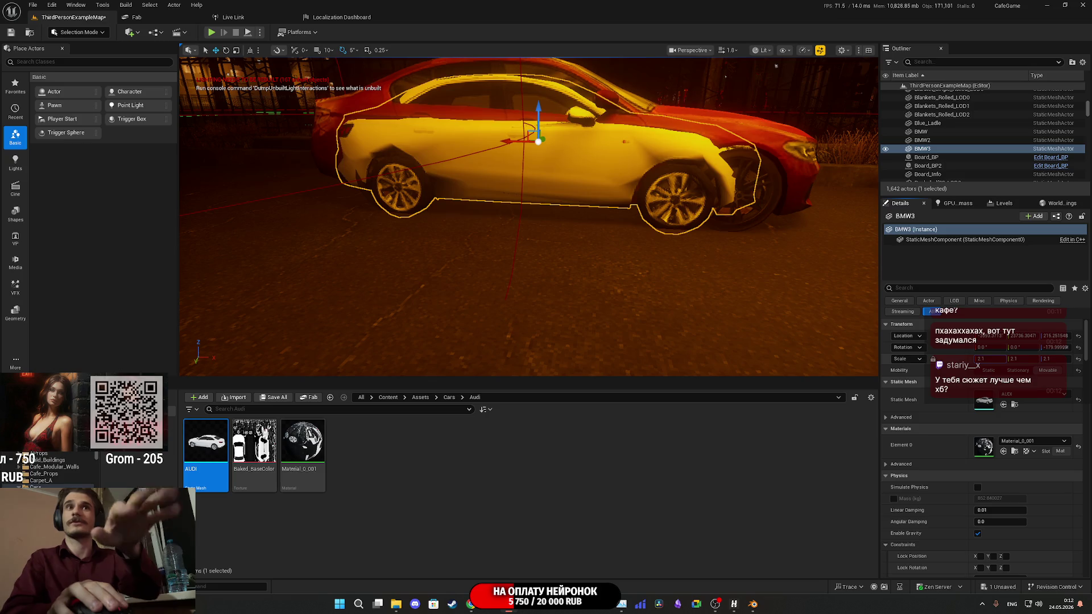
Scale the Audi up to about 2.245 and slide it along Y and X beside the red car.
drag(989, 359, 1021, 359)
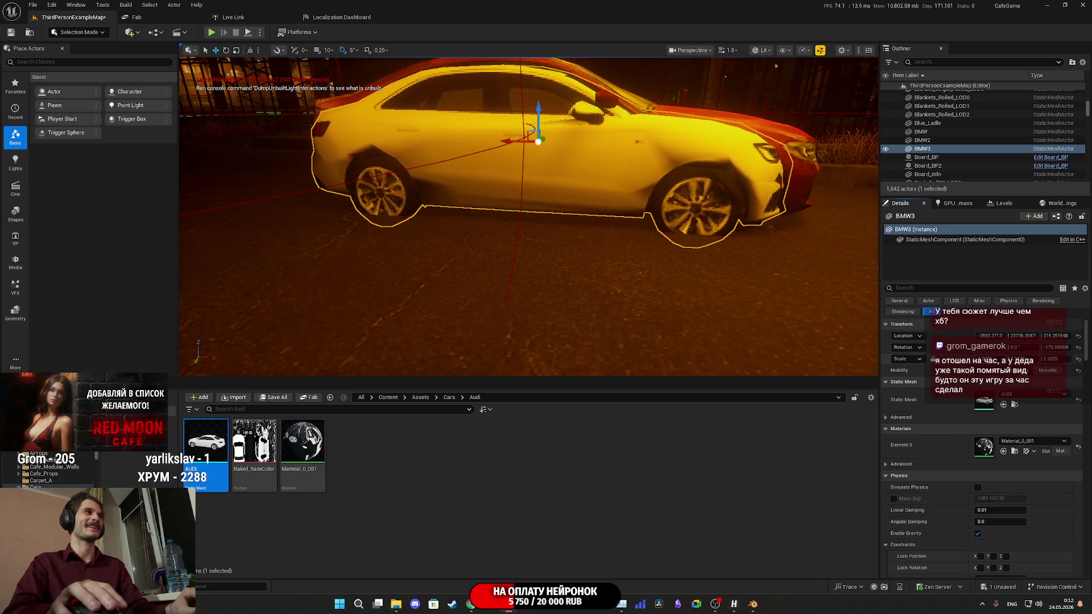
mouse_move(529, 216)
mouse_down()
mouse_move(574, 200)
mouse_move(714, 234)
mouse_up()
mouse_move(572, 176)
mouse_down()
mouse_move(588, 185)
mouse_move(581, 201)
mouse_move(609, 216)
mouse_move(620, 188)
mouse_move(613, 212)
mouse_up()
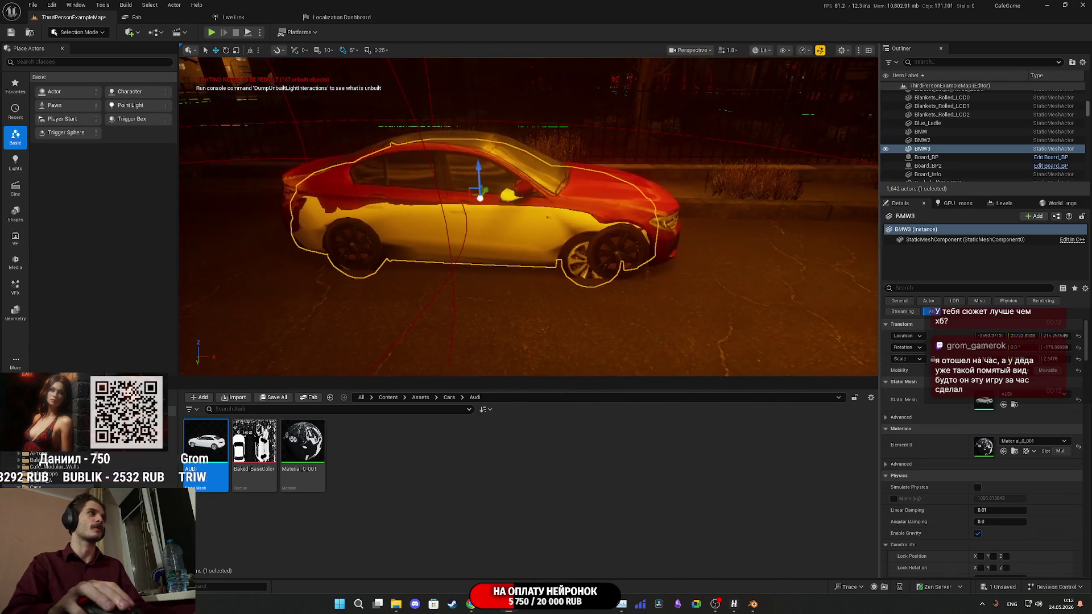
drag(452, 198, 746, 243)
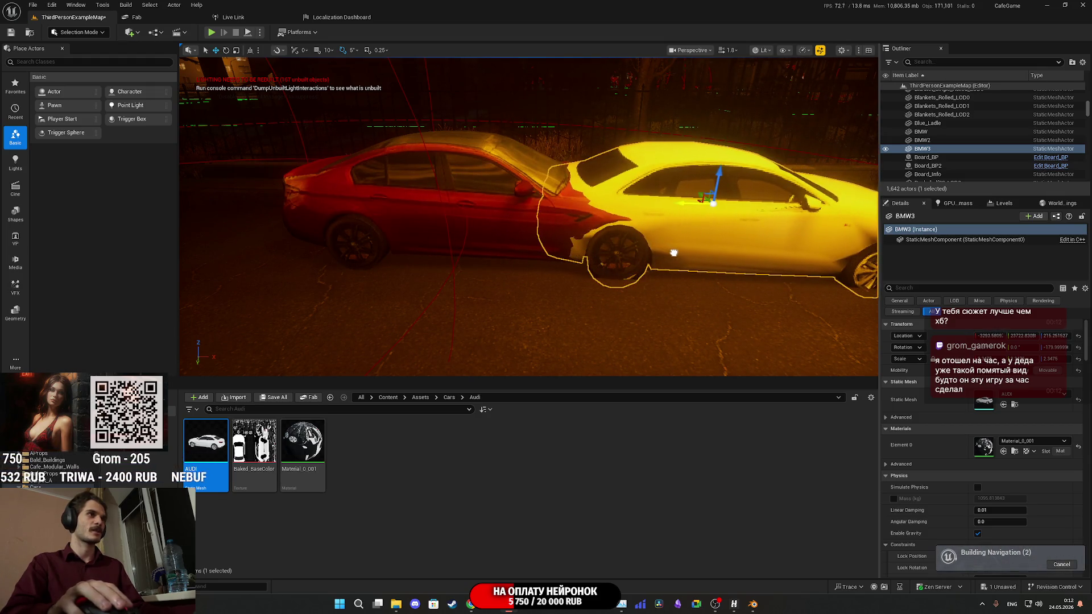
drag(682, 250, 663, 254)
Lower the Audi slightly toward the road and shift it along X ahead of the red car.
scroll(687, 206, up, 4)
drag(675, 202, 676, 195)
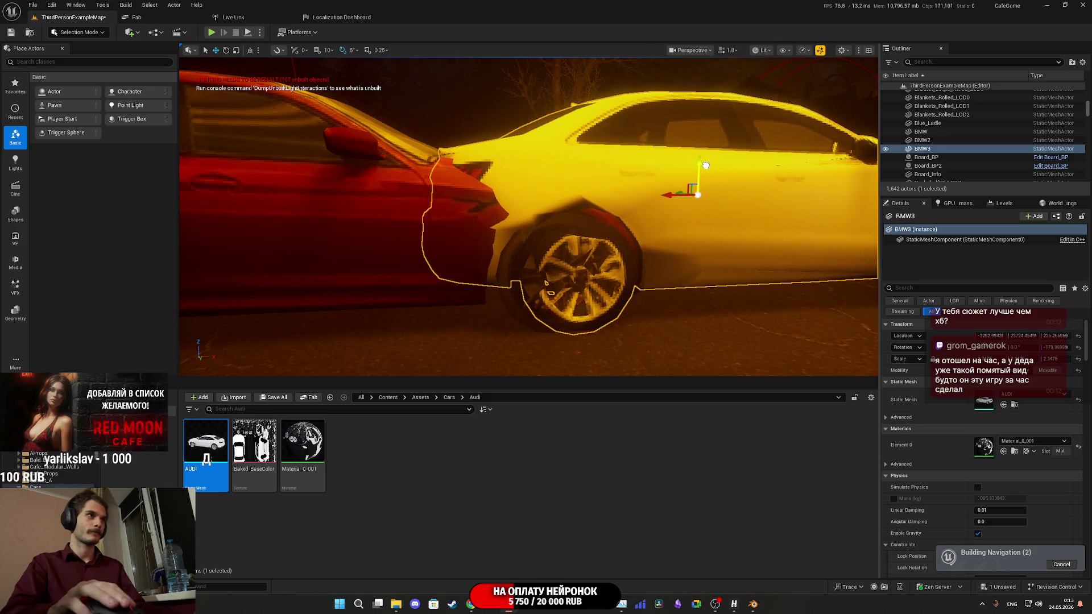
drag(709, 159, 615, 201)
scroll(711, 164, down, 3)
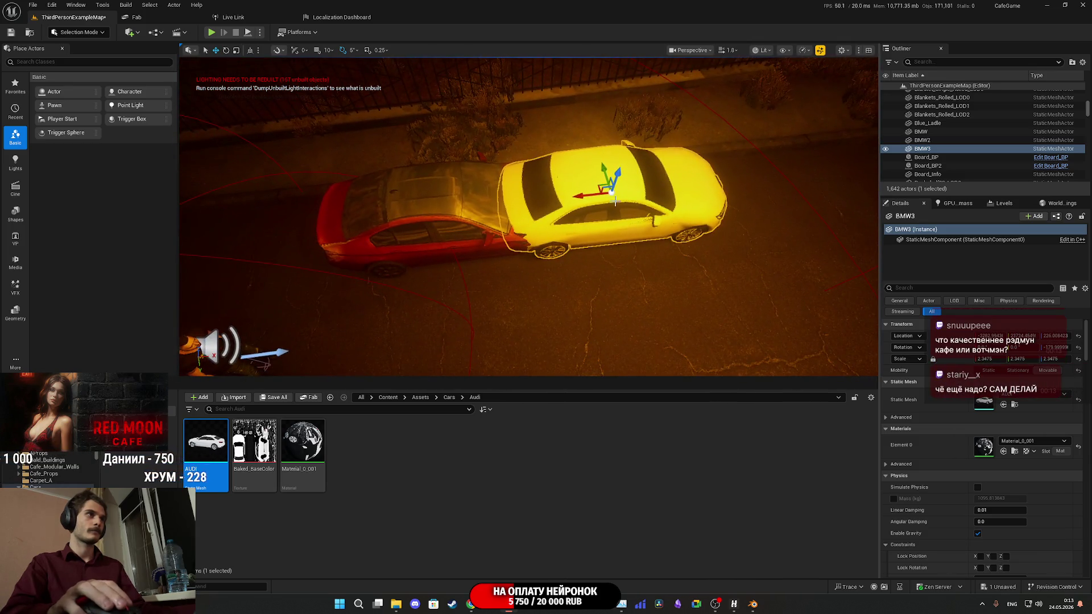
scroll(615, 201, down, 5)
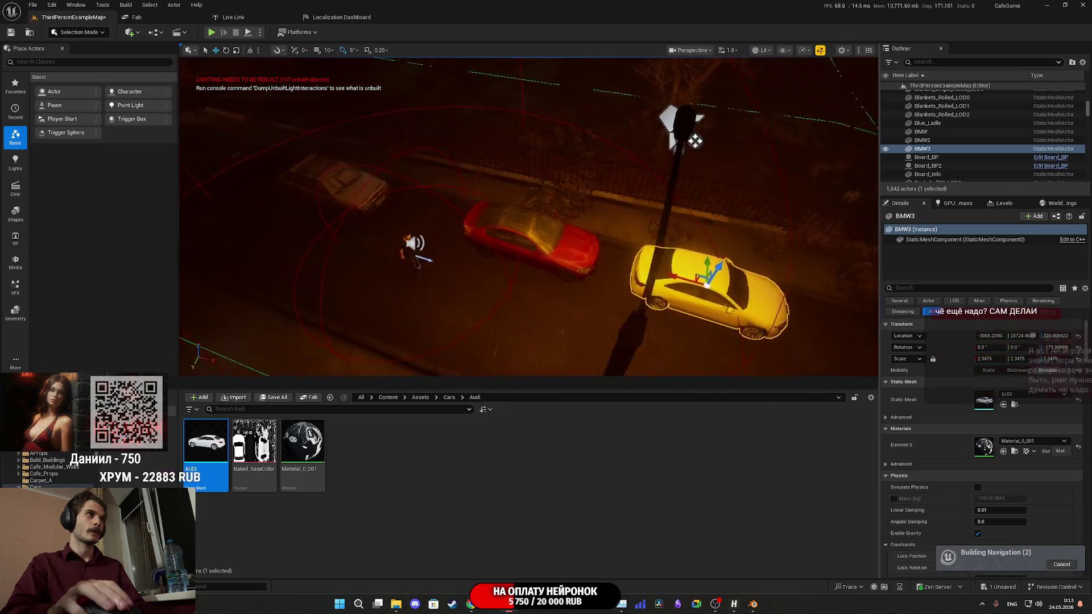
scroll(597, 140, up, 8)
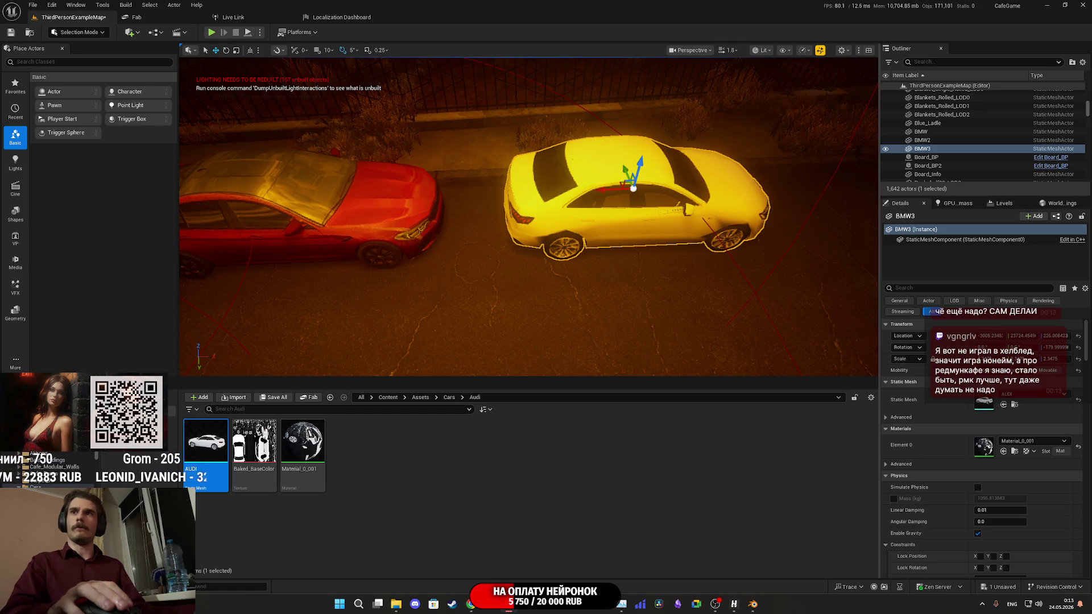
scroll(529, 216, down, 6)
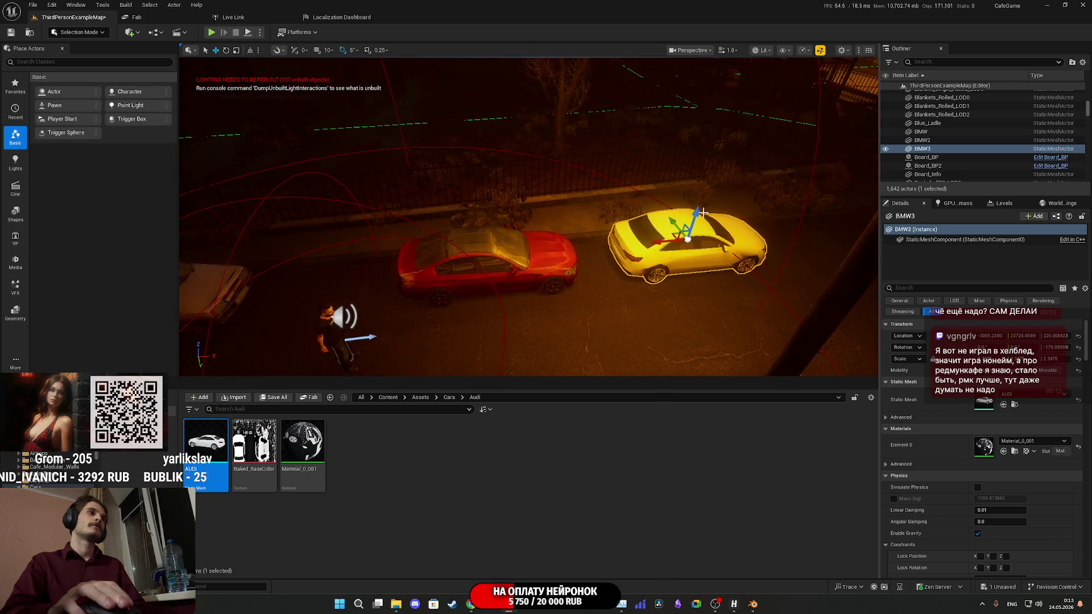
drag(694, 236, 865, 230)
key(f)
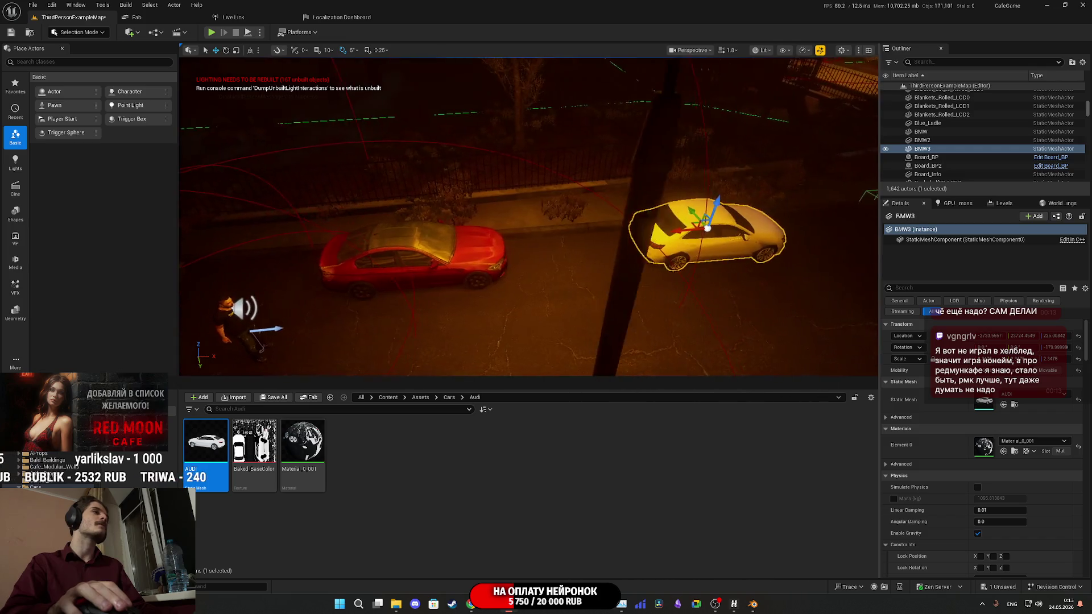
key(Left)
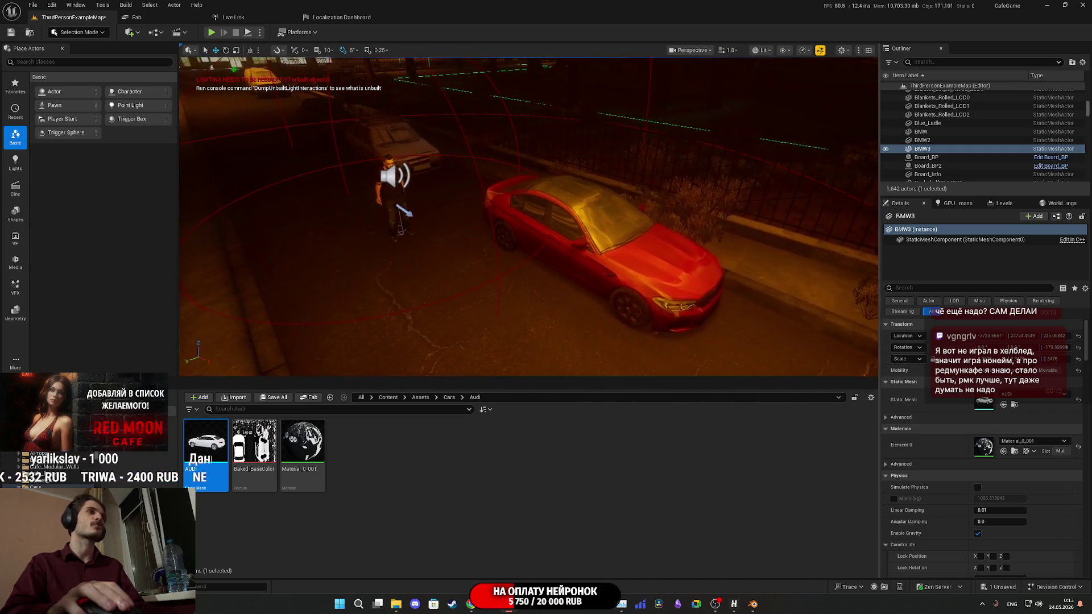
key(Right)
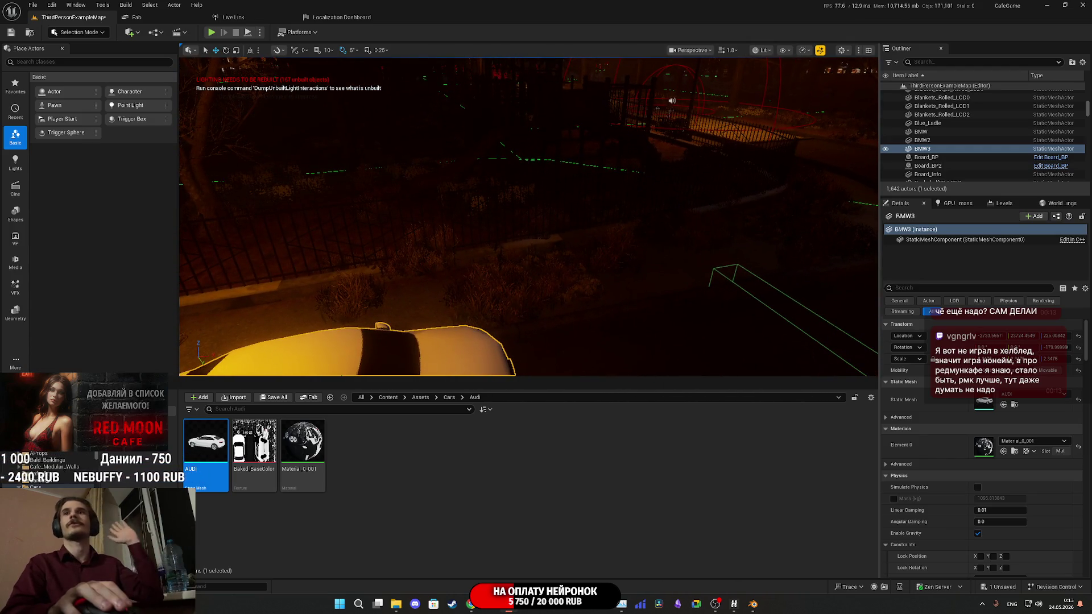
key(Up)
key(Down)
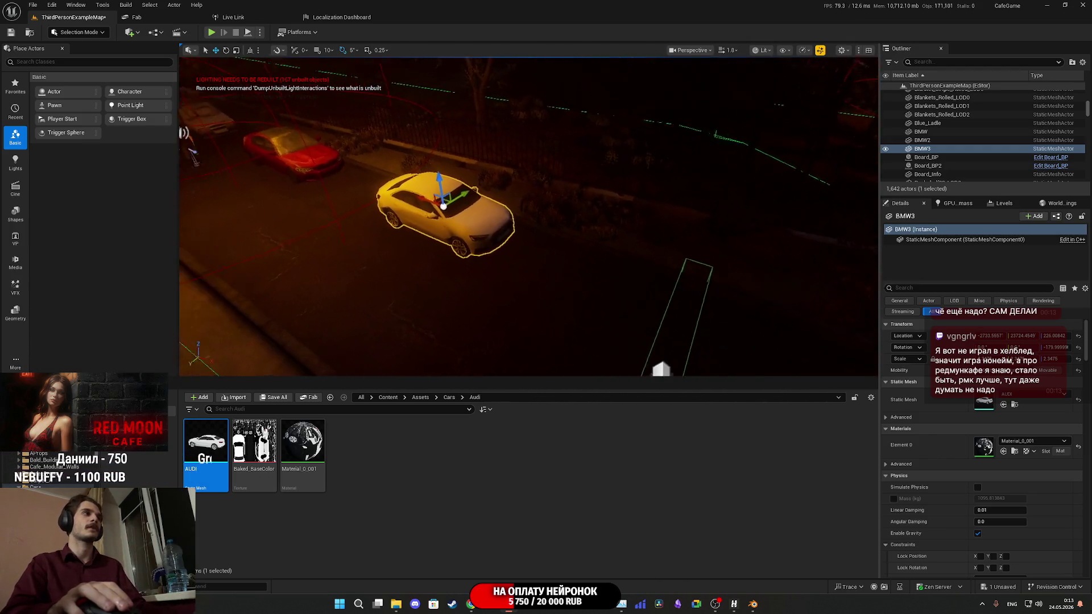
key(Up)
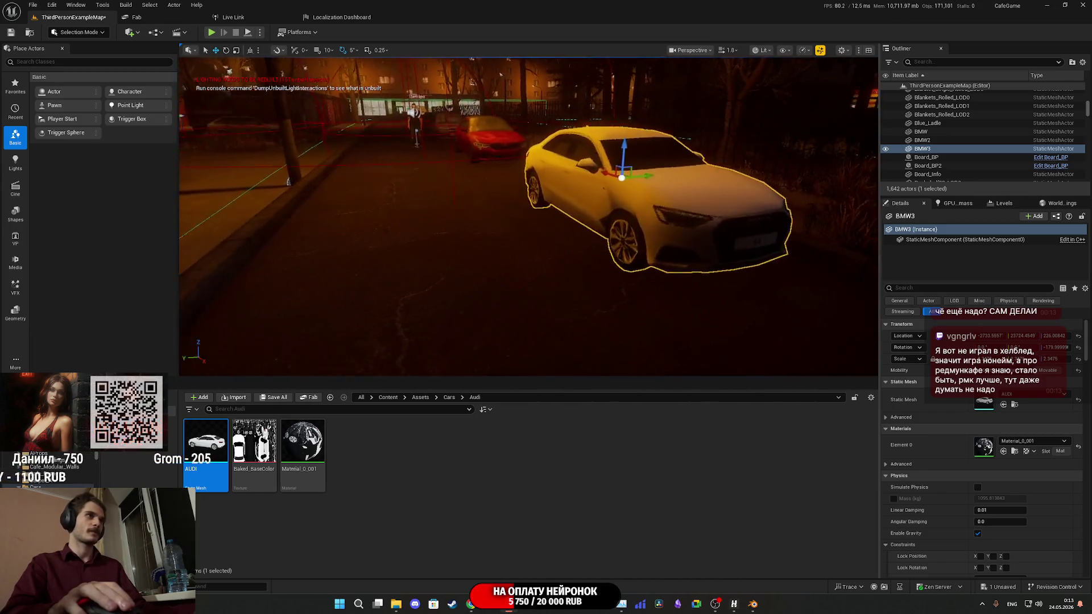
key(Left)
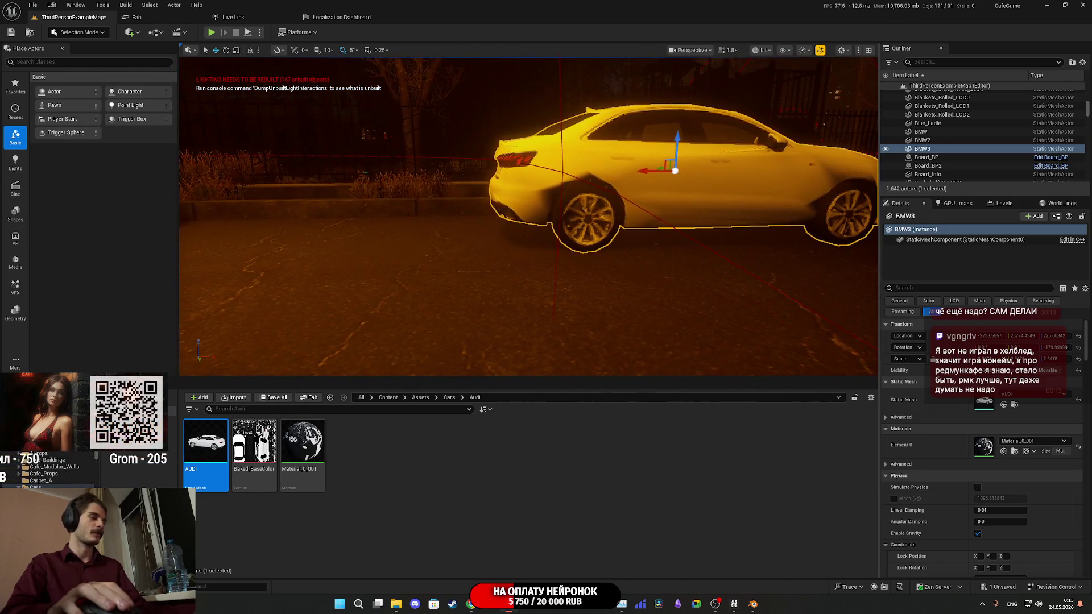
key(Left)
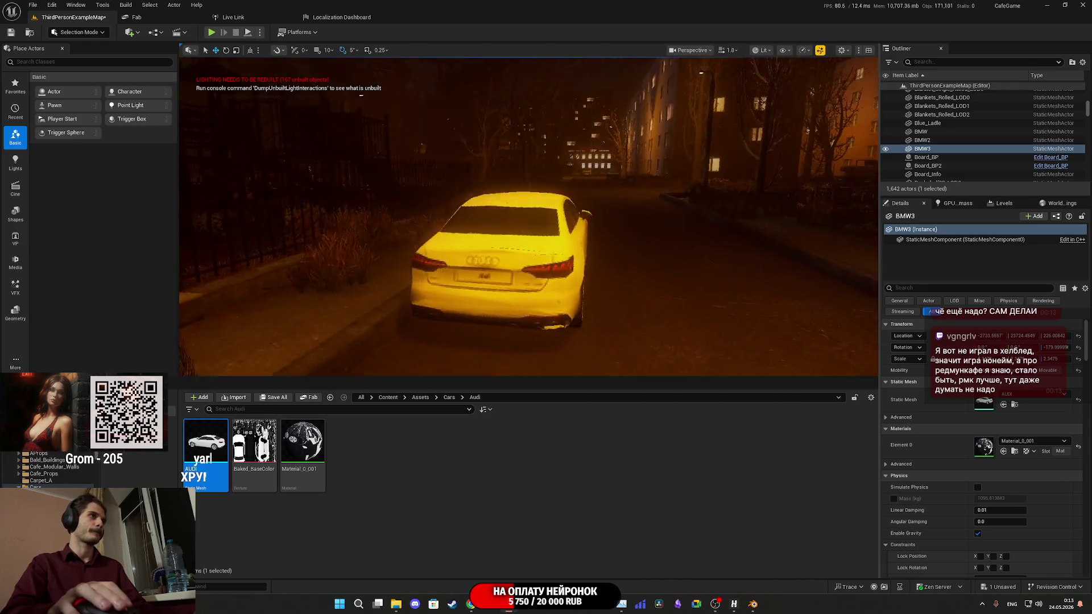
key(Down)
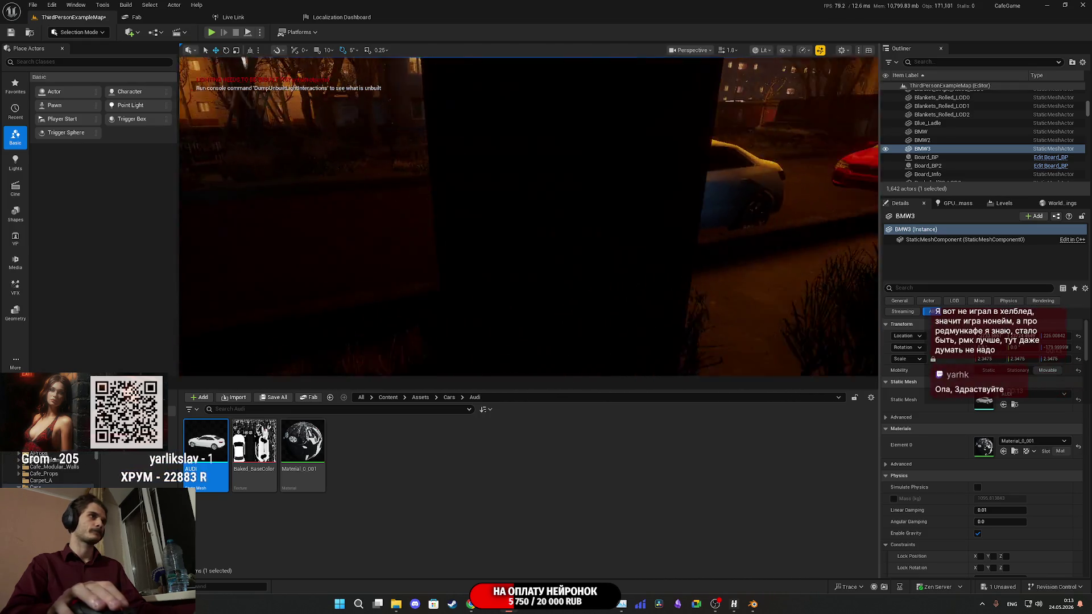
key(Left)
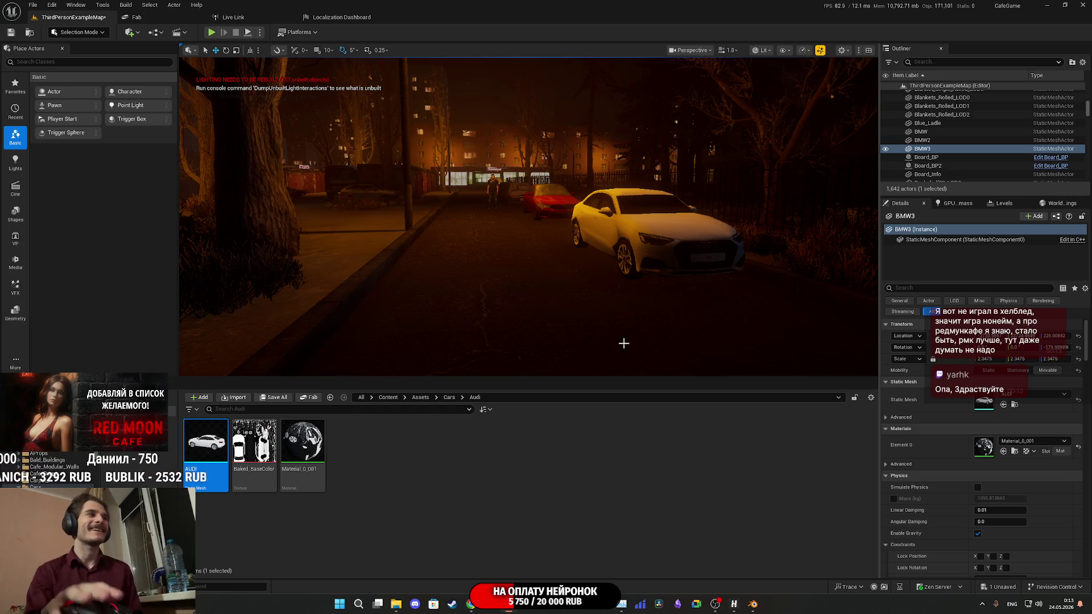
click(471, 604)
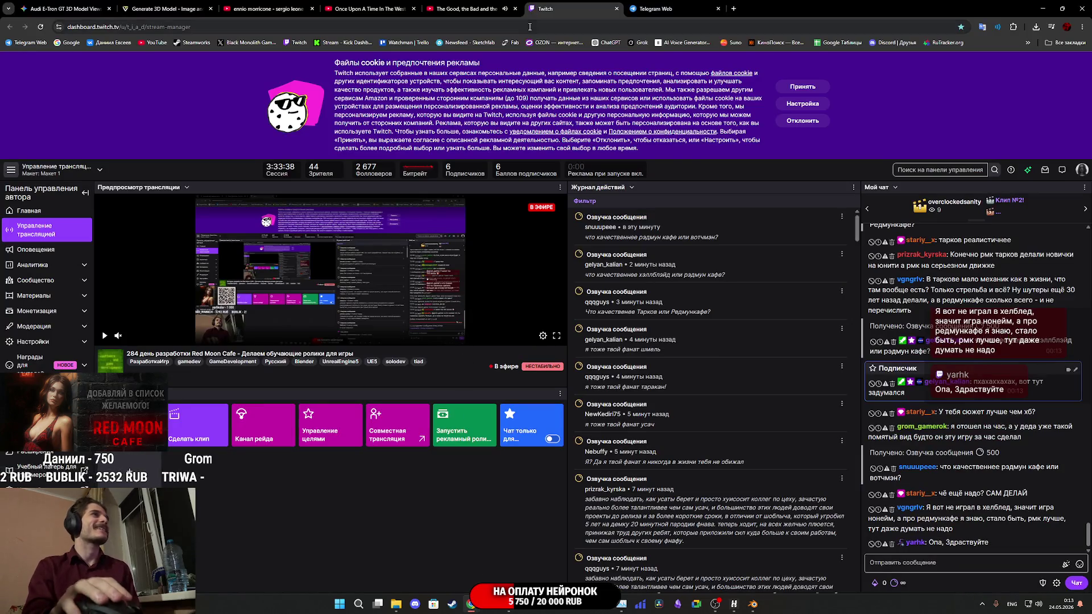
Show the Telegram Web tab, restore and re-maximize Chrome, then bring Blender forward.
click(663, 6)
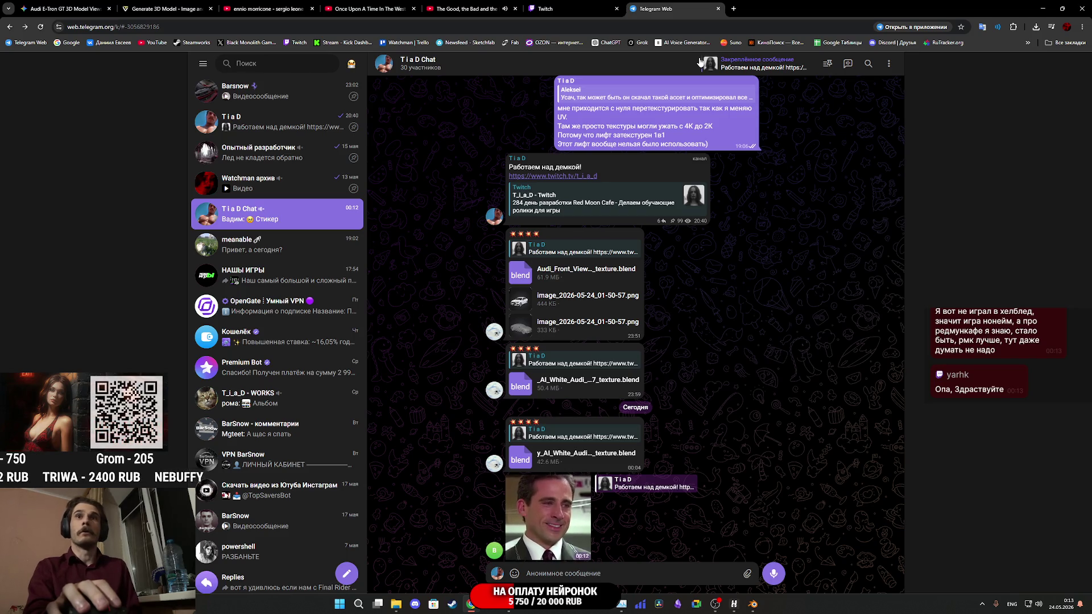
double_click(796, 9)
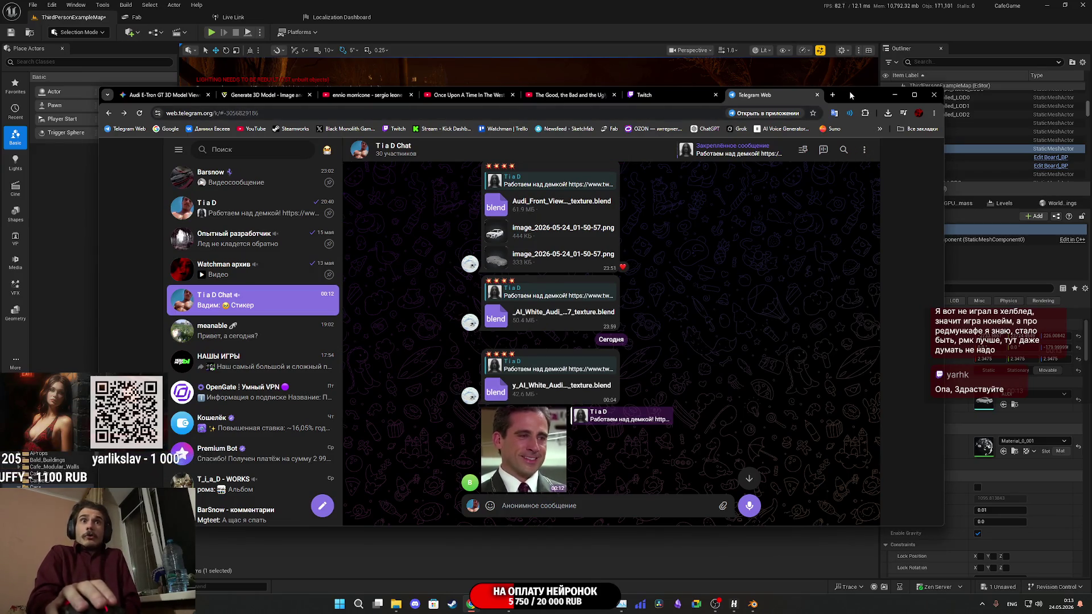
double_click(827, 91)
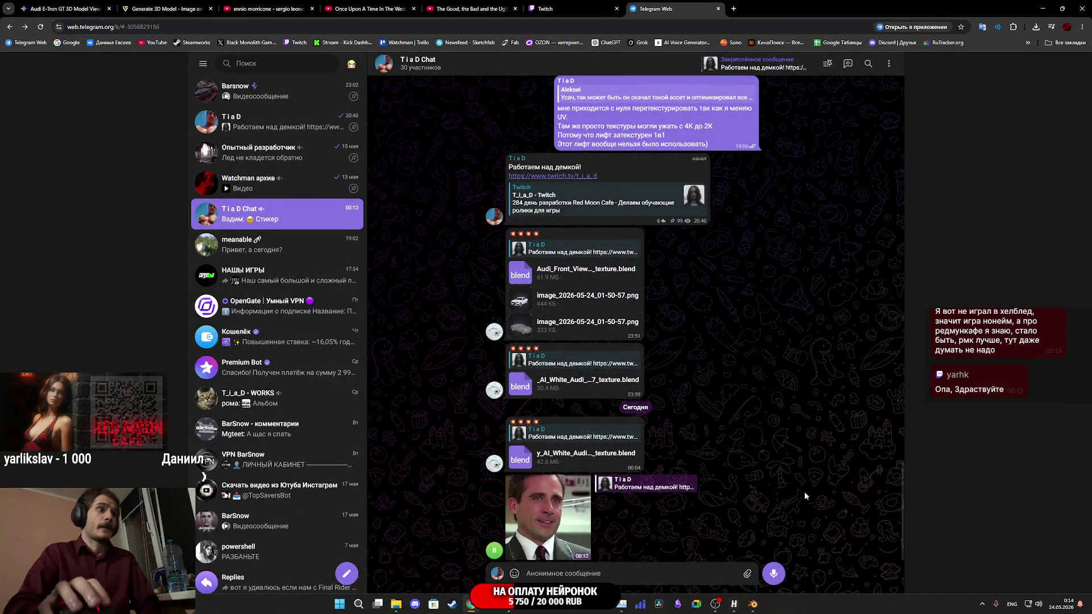
click(743, 593)
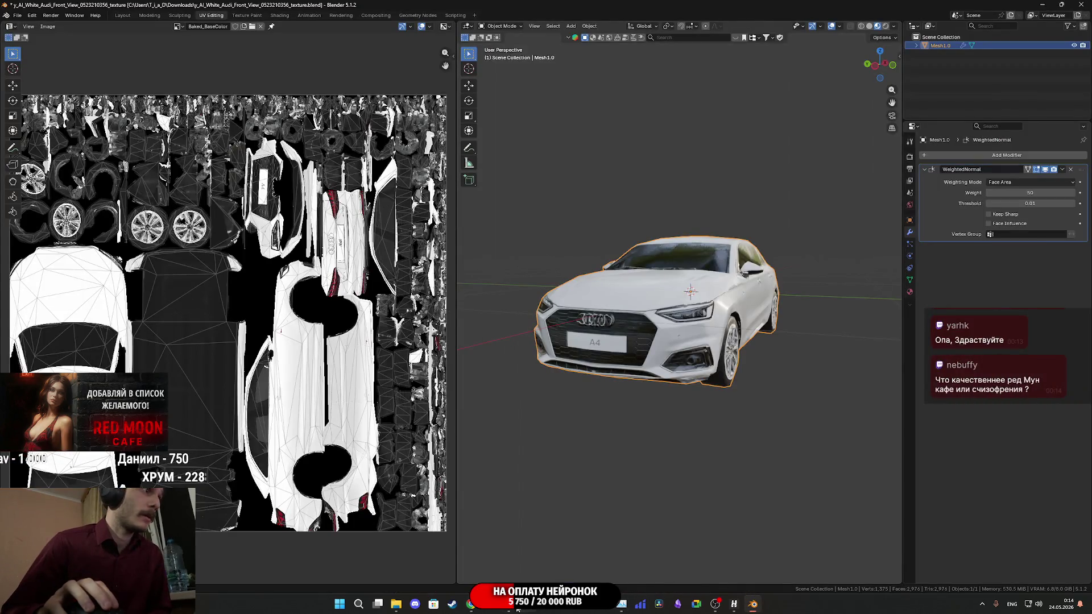
Save all unsaved Unreal content including the ThirdPersonExampleMap level, then switch to the Telegram chat.
click(518, 607)
click(275, 396)
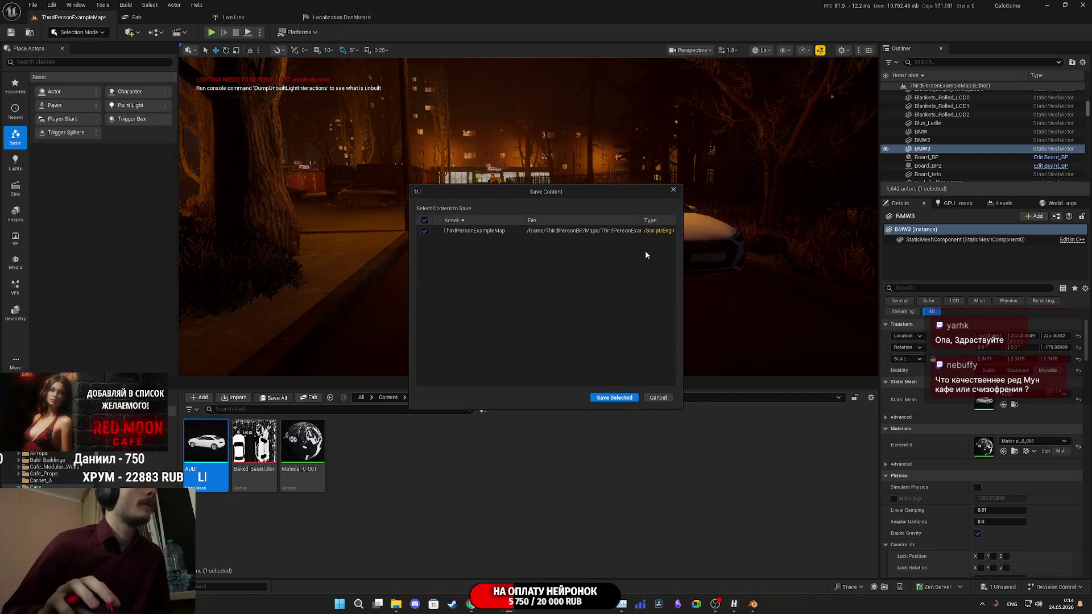
click(613, 399)
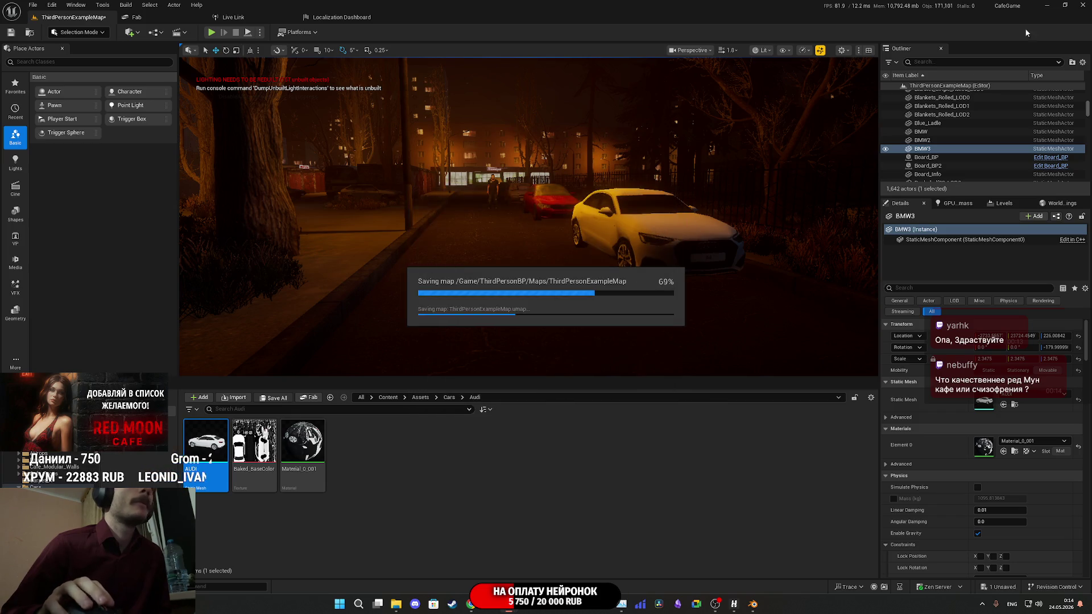
key(alt+Tab)
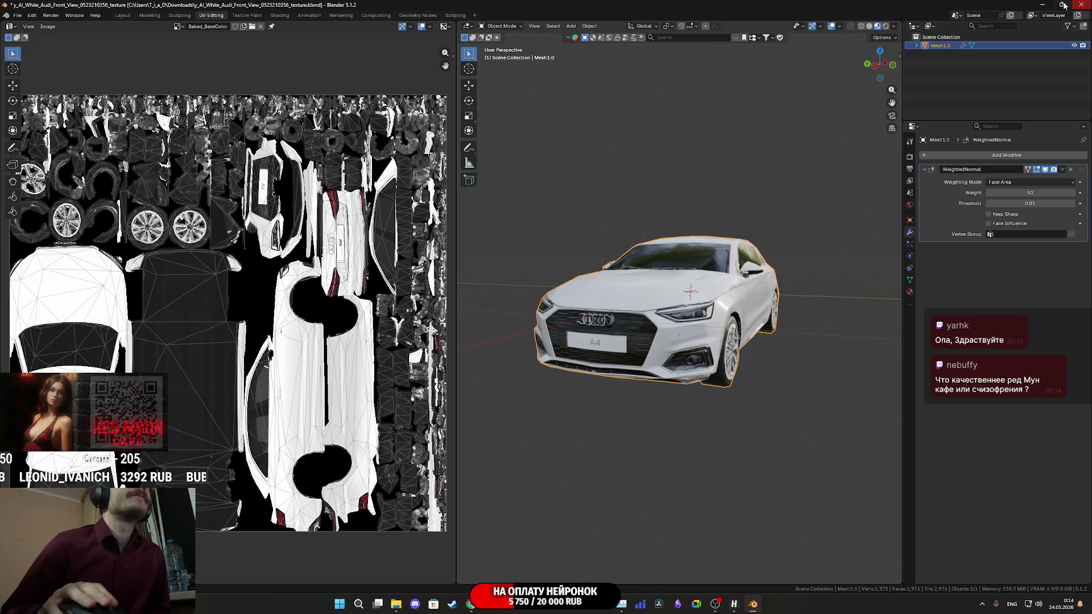
key(alt+Tab)
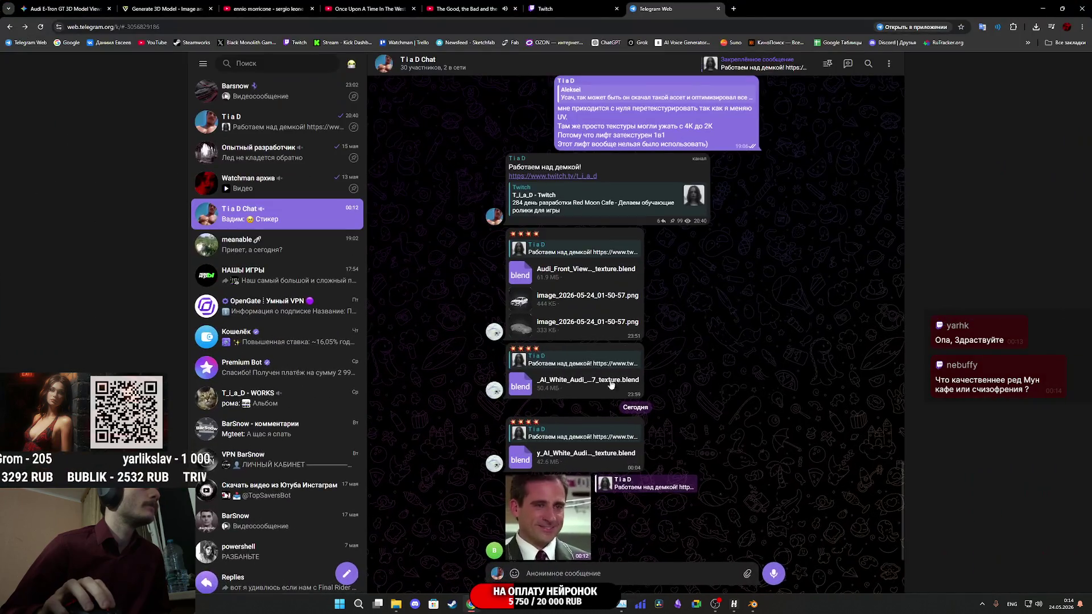
Cycle through the Gemini, Tripo and Telegram tabs, ending on the Twitch stream manager dashboard.
scroll(619, 381, down, 2)
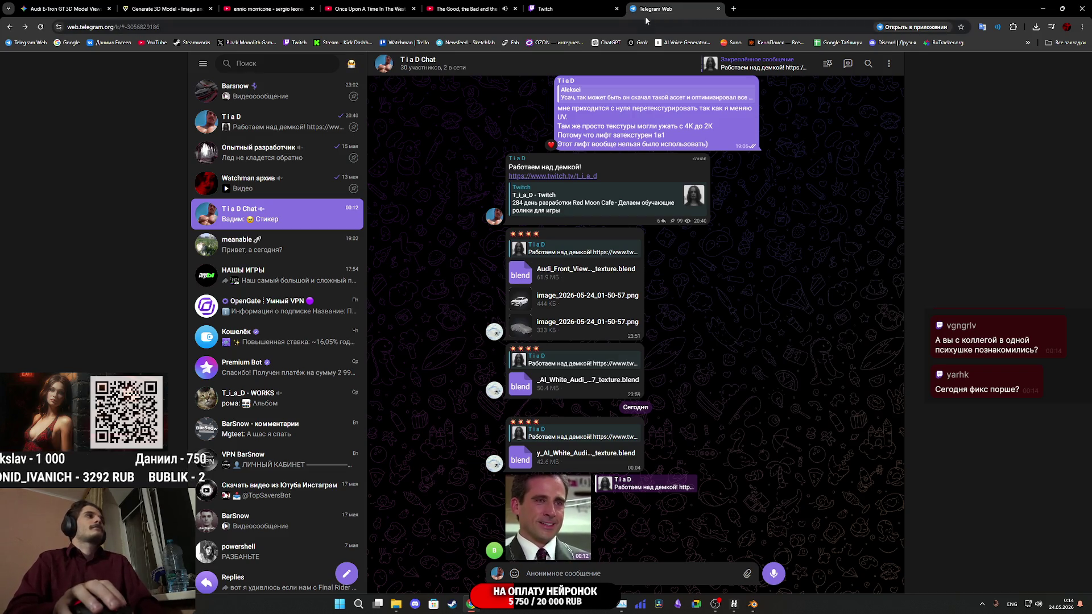
mouse_move(610, 5)
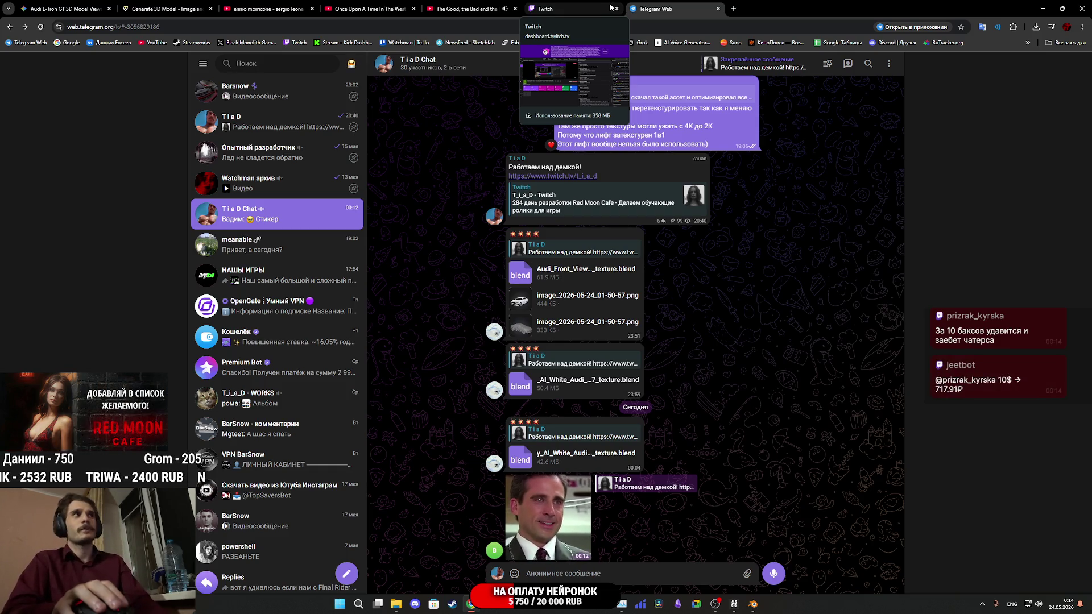
click(63, 6)
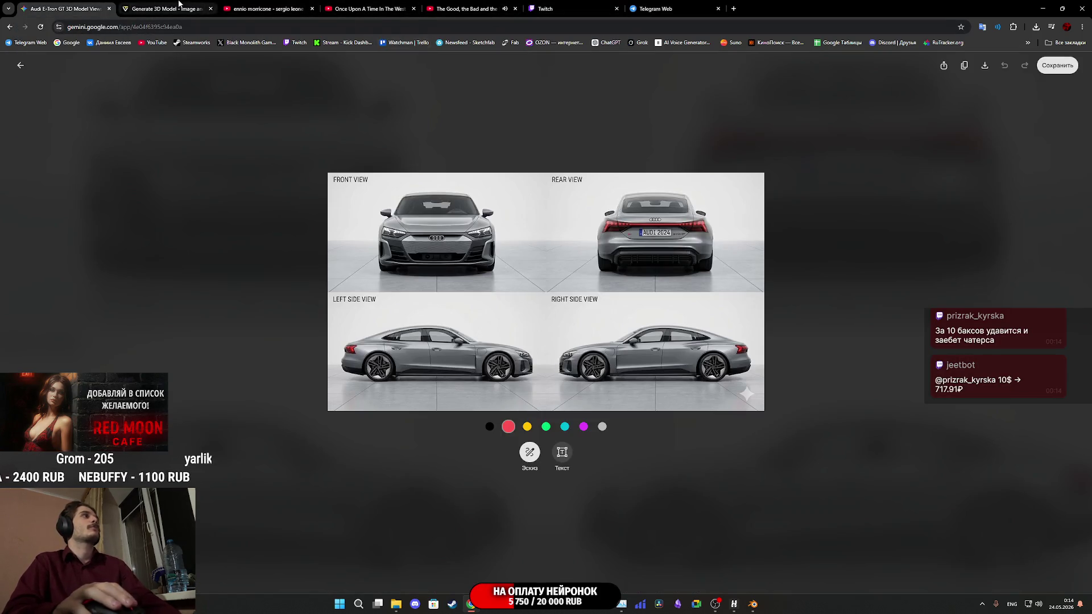
click(180, 5)
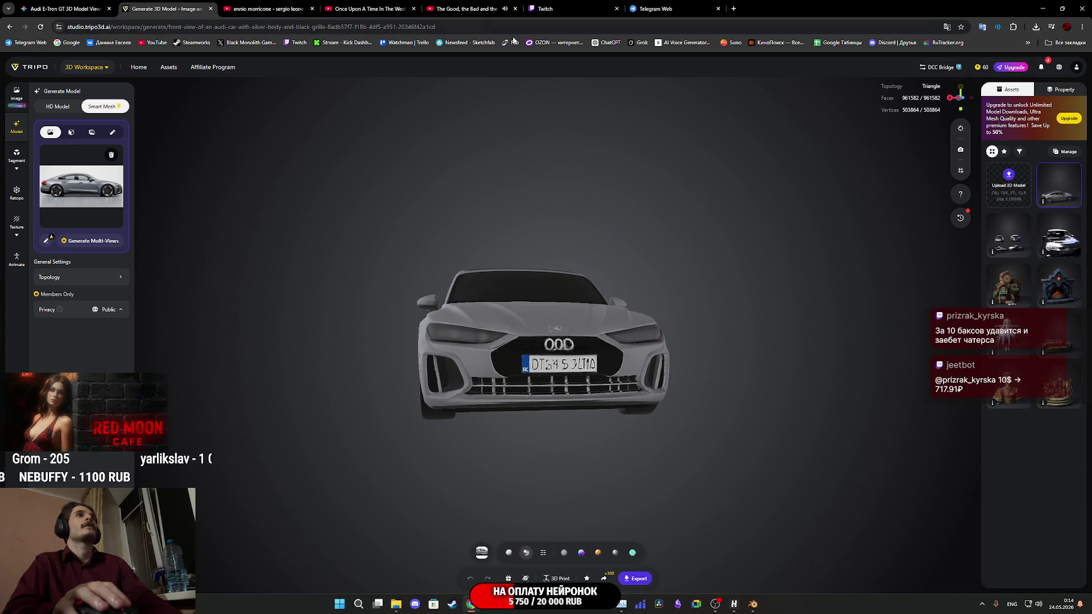
click(666, 9)
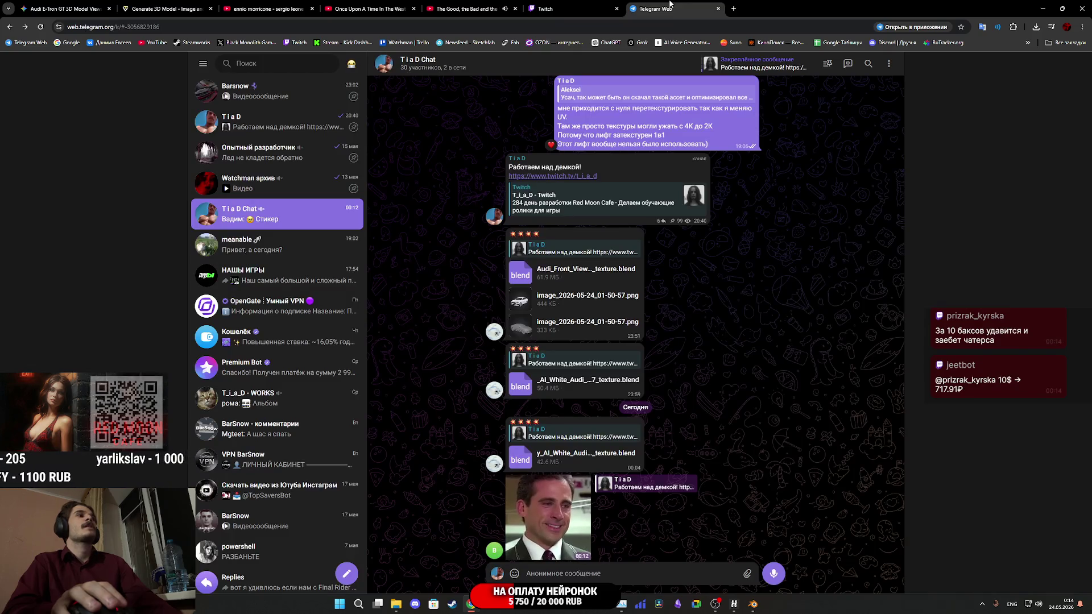
click(571, 11)
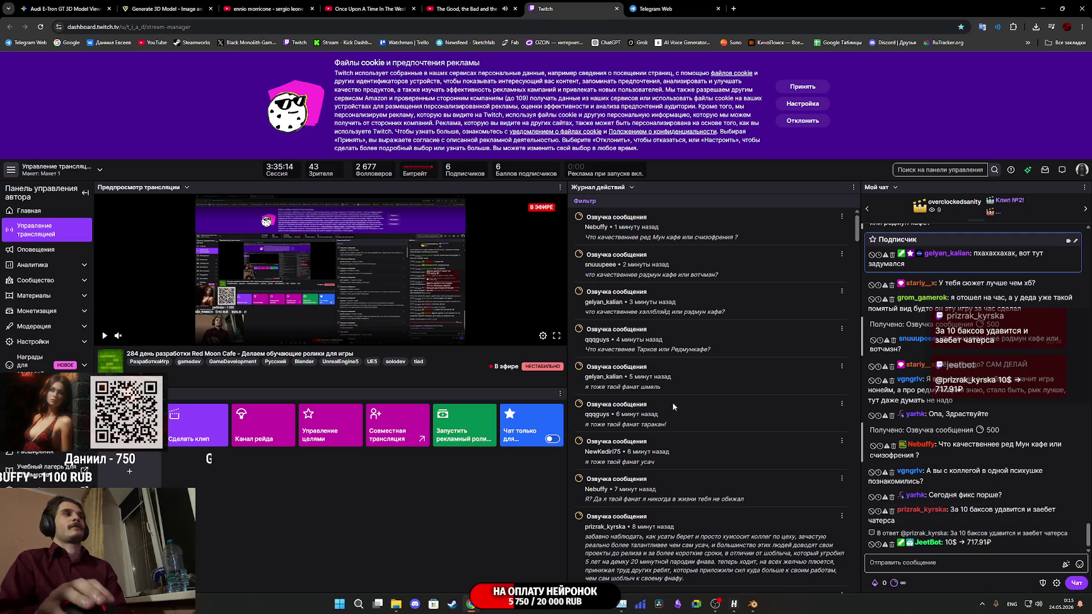
Bring the Unreal Engine editor back to the front from the taskbar.
click(754, 606)
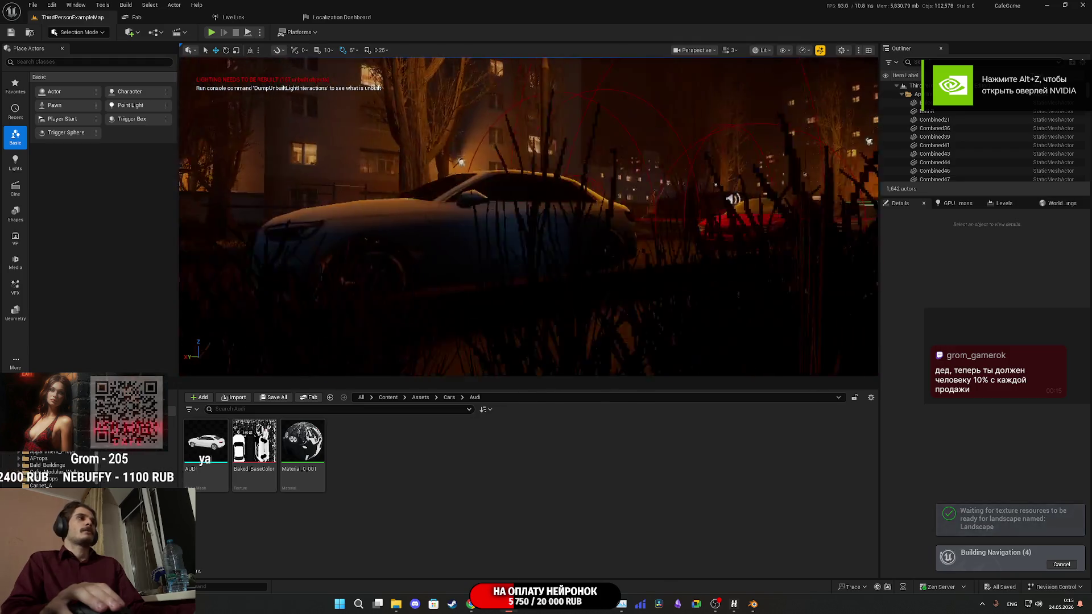
Turn the Unreal camera down the street, then bring the Twitch dashboard in Chrome forward.
drag(691, 258, 690, 259)
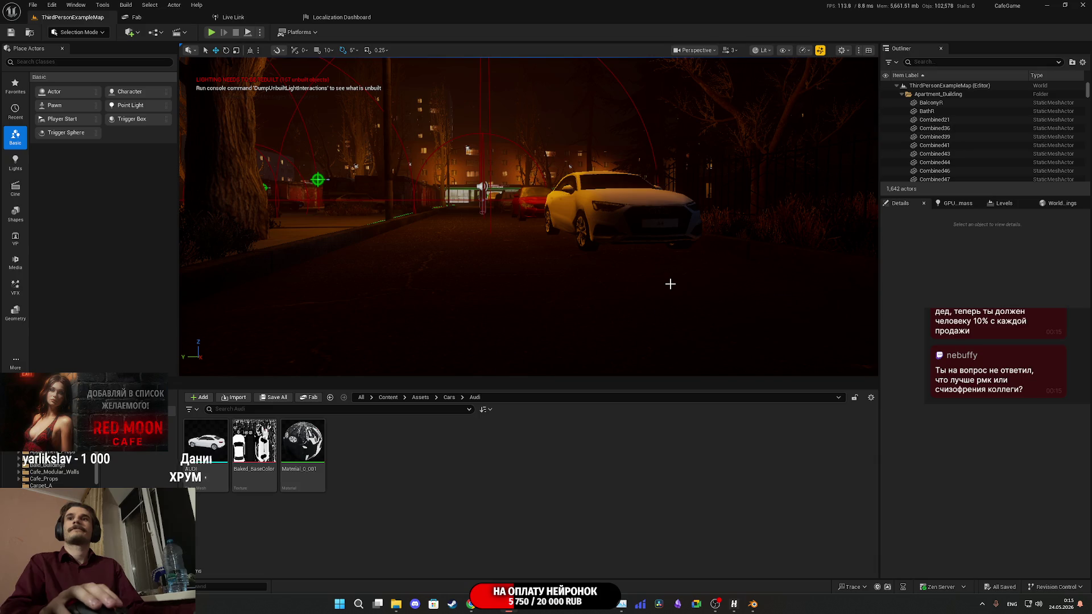
mouse_move(471, 604)
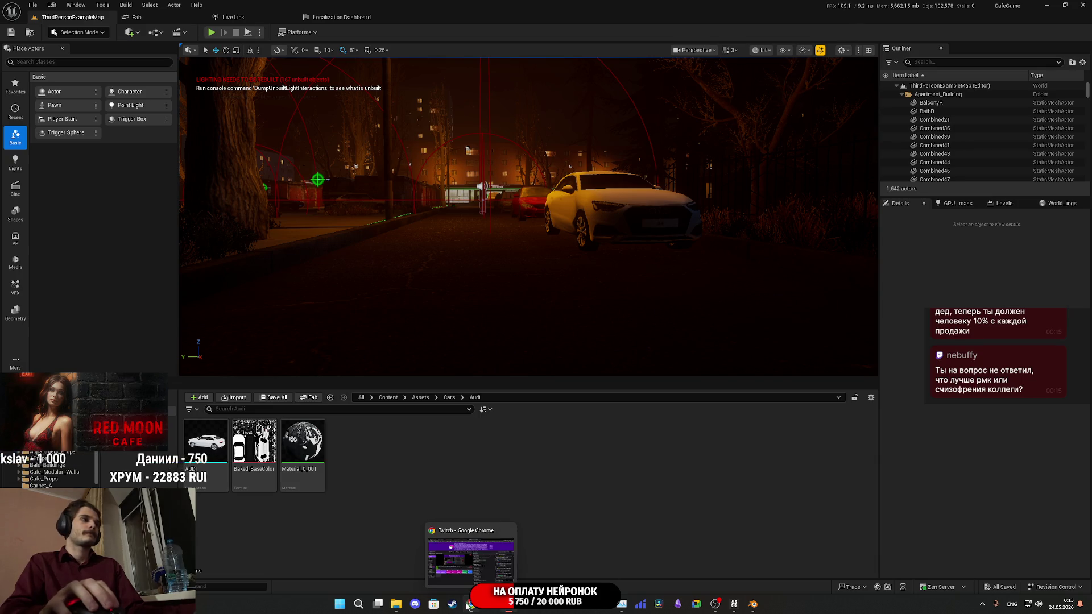
click(543, 548)
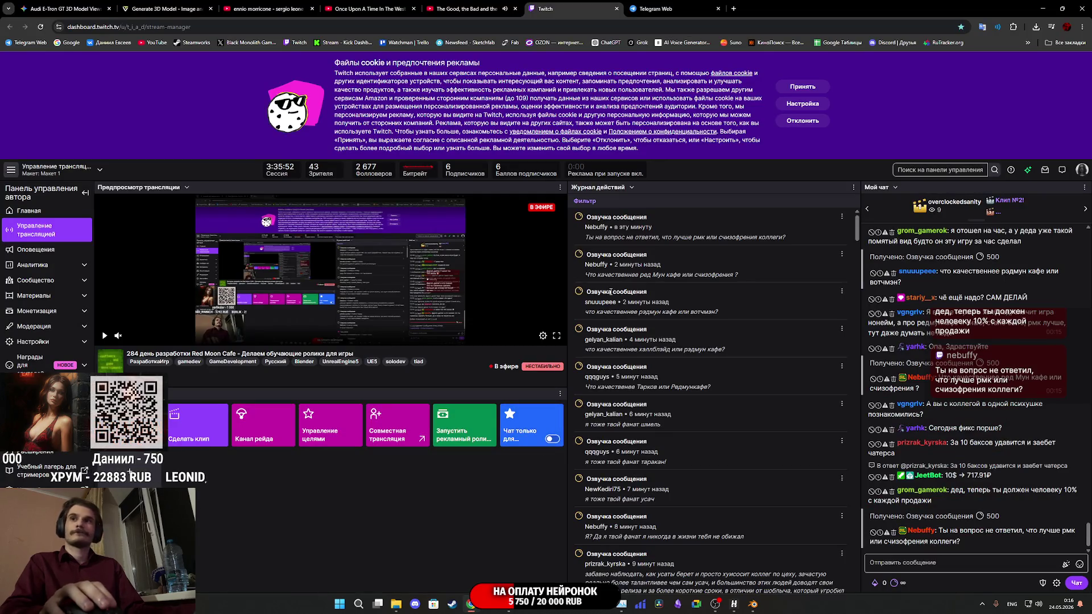
Glance at the Telegram and Twitch tabs, then orbit the car model in the Tripo workspace.
click(688, 4)
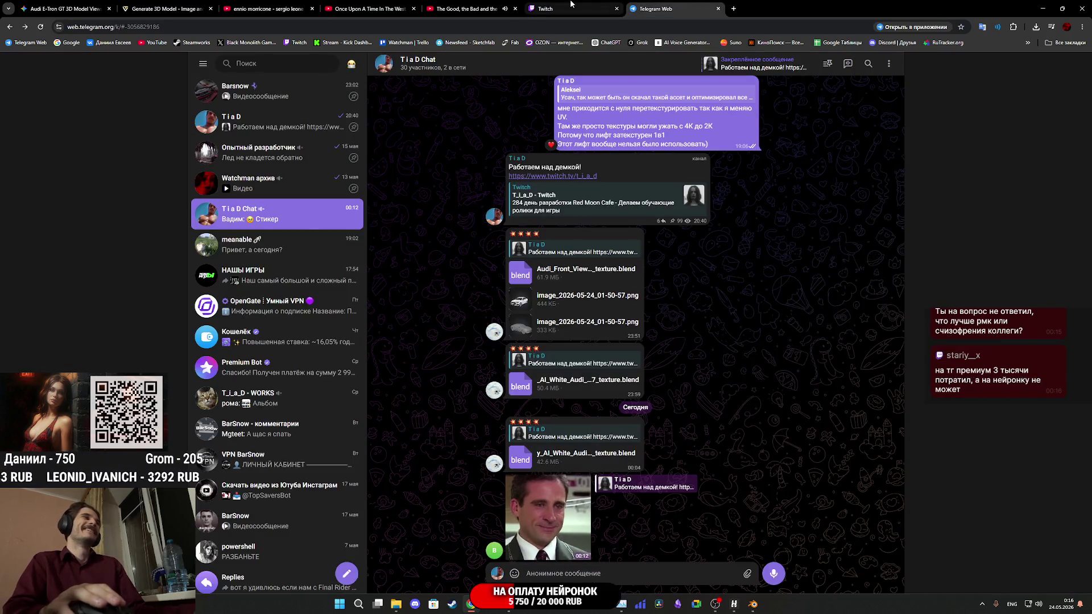
click(571, 4)
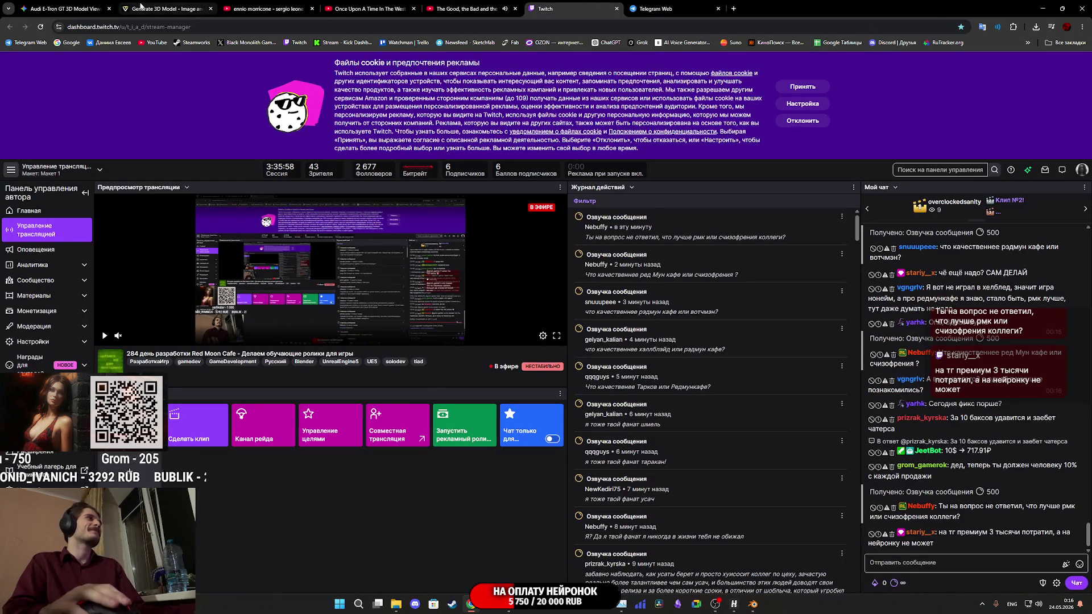
click(140, 7)
mouse_move(531, 324)
mouse_down()
mouse_move(548, 364)
mouse_move(529, 341)
mouse_up()
scroll(529, 341, up, 3)
scroll(529, 341, down, 3)
scroll(530, 339, up, 3)
scroll(531, 334, down, 1)
scroll(531, 334, down, 3)
drag(531, 335, 558, 333)
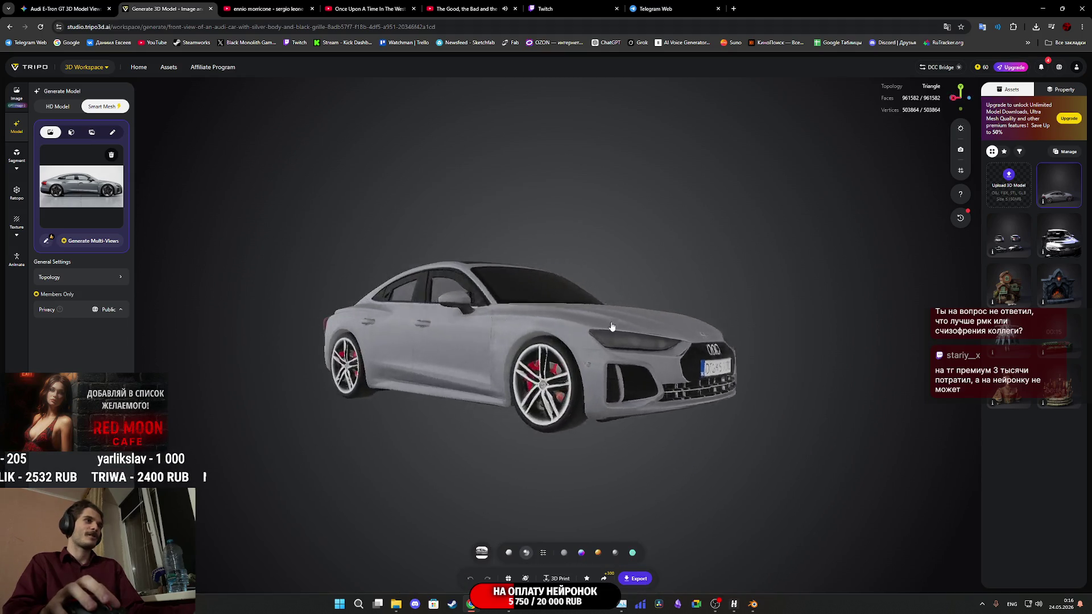
Flip through the Gemini, Telegram and Twitch tabs, then return to Unreal near the car's front wheel.
click(76, 7)
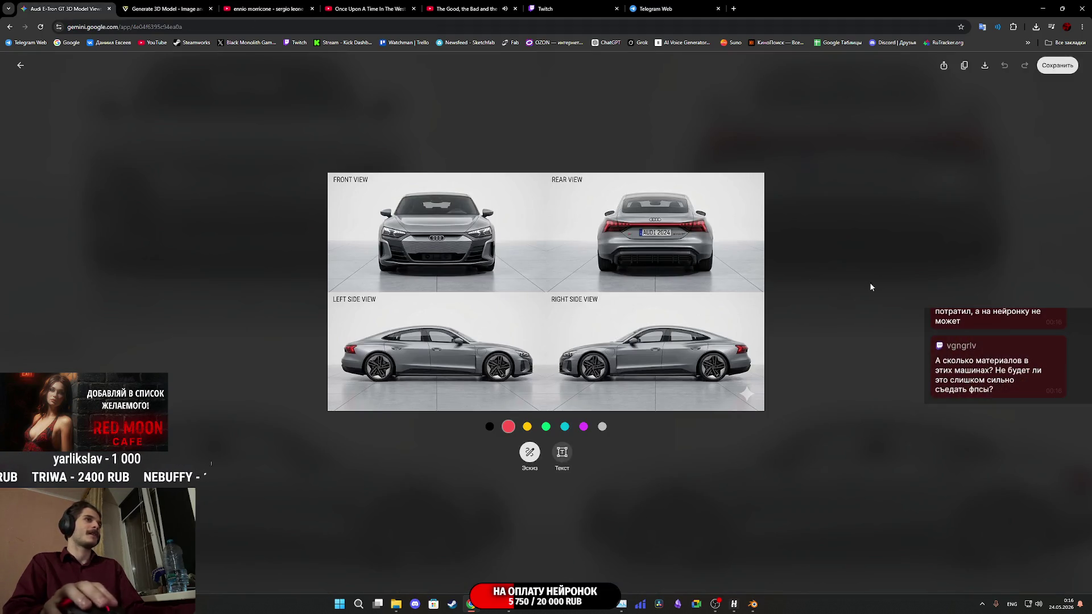
click(674, 4)
click(583, 4)
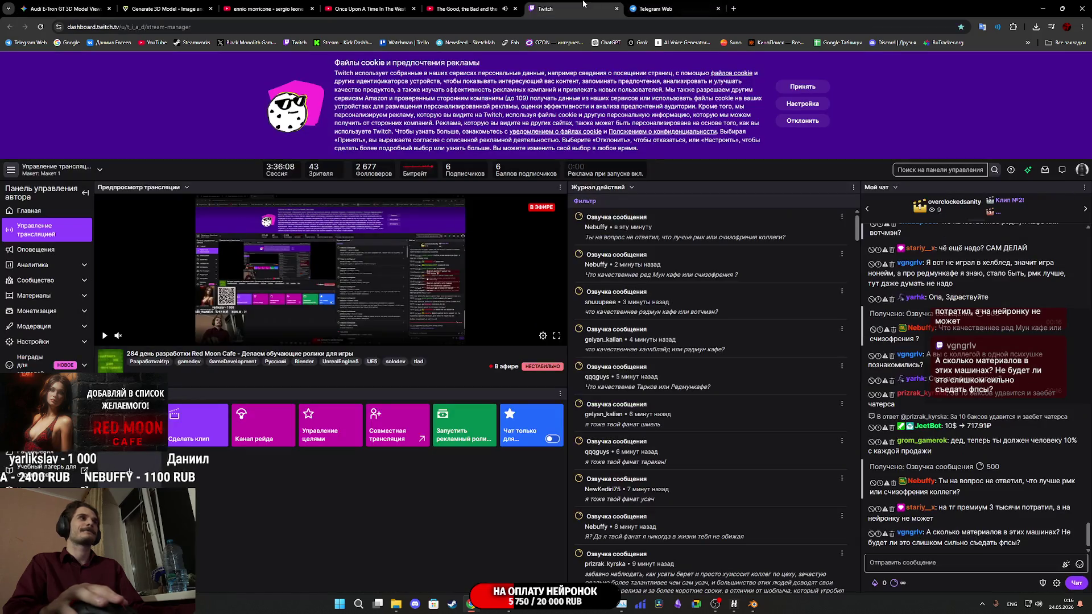
scroll(604, 473, down, 1)
scroll(751, 563, up, 1)
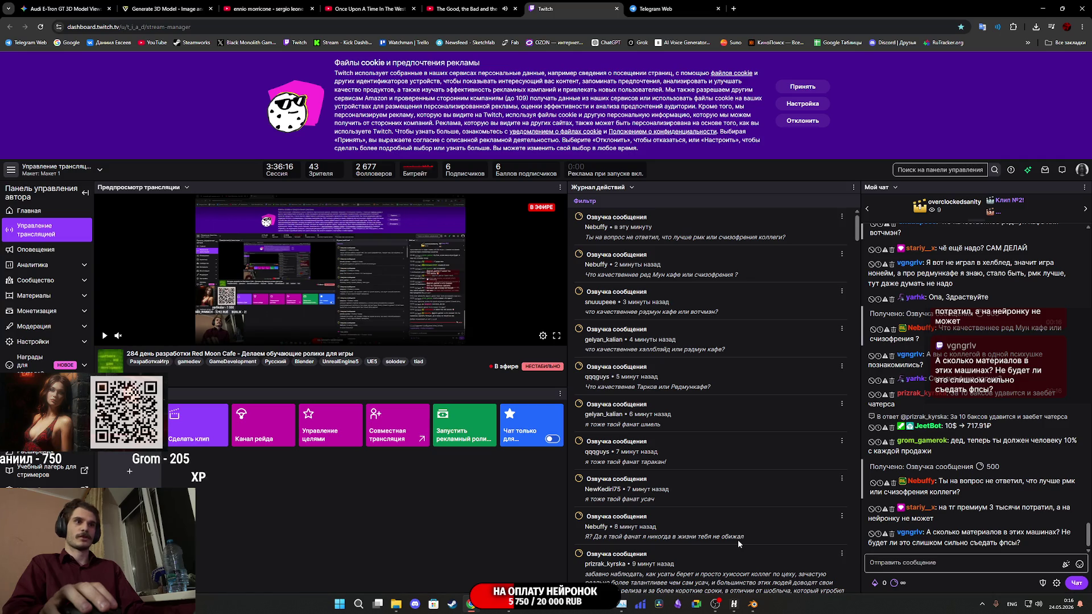
mouse_move(753, 610)
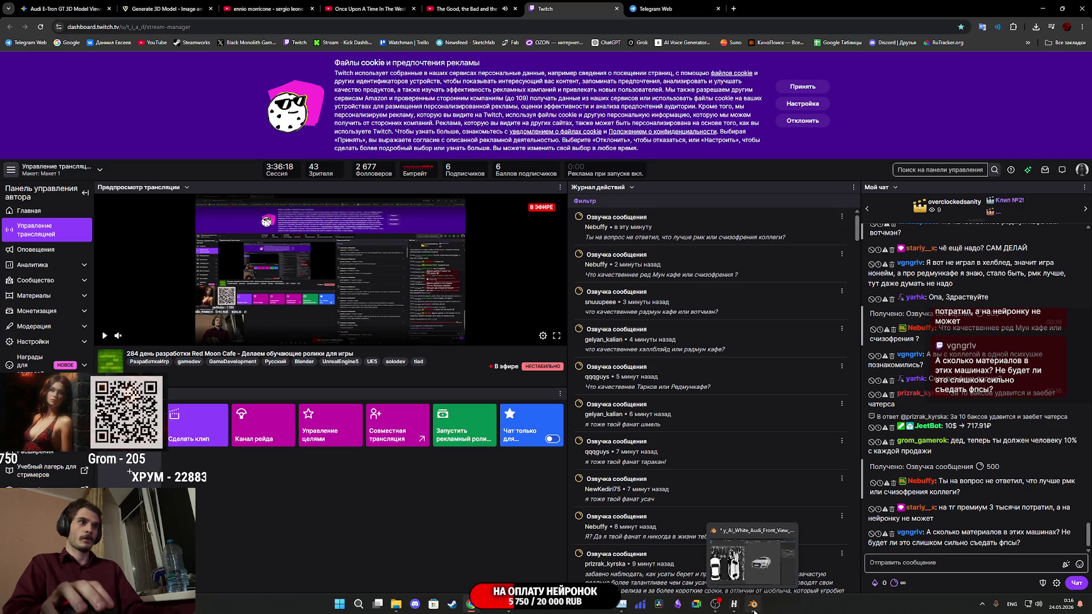
click(508, 605)
mouse_move(281, 138)
mouse_down()
mouse_move(741, 172)
mouse_move(654, 160)
mouse_move(571, 59)
mouse_move(374, 86)
mouse_move(511, 91)
mouse_move(512, 68)
mouse_move(521, 71)
mouse_move(390, 76)
mouse_move(426, 77)
mouse_move(414, 89)
mouse_up()
Move the Unreal camera along the Audi's side past the rear, then switch to Blender.
drag(599, 292, 546, 275)
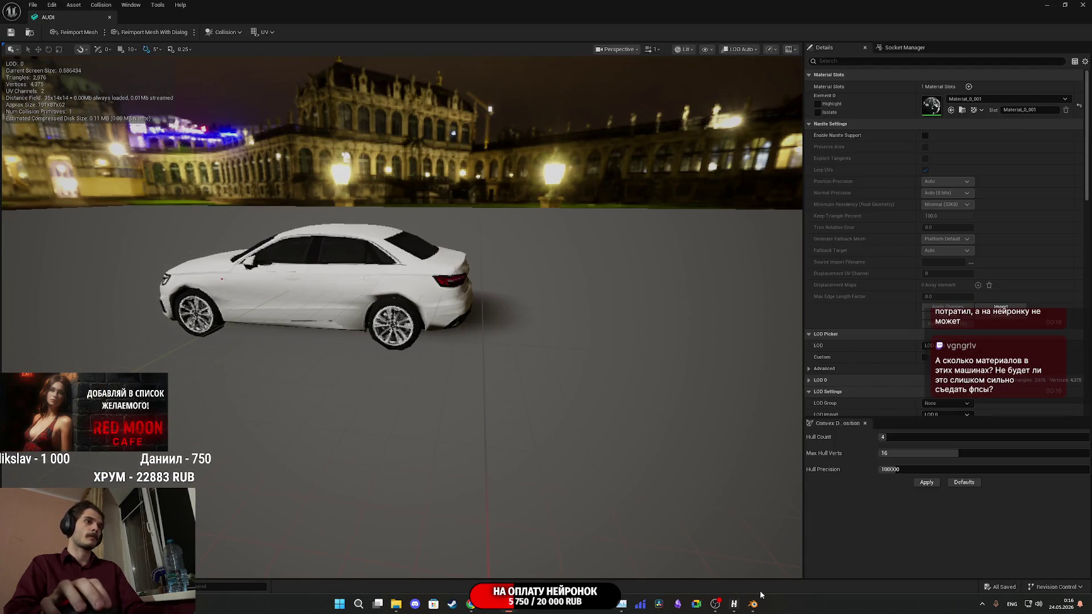
click(754, 603)
scroll(705, 317, up, 5)
Switch Blender's viewport to Solid shading and orbit to a front-left view of the car.
key(z)
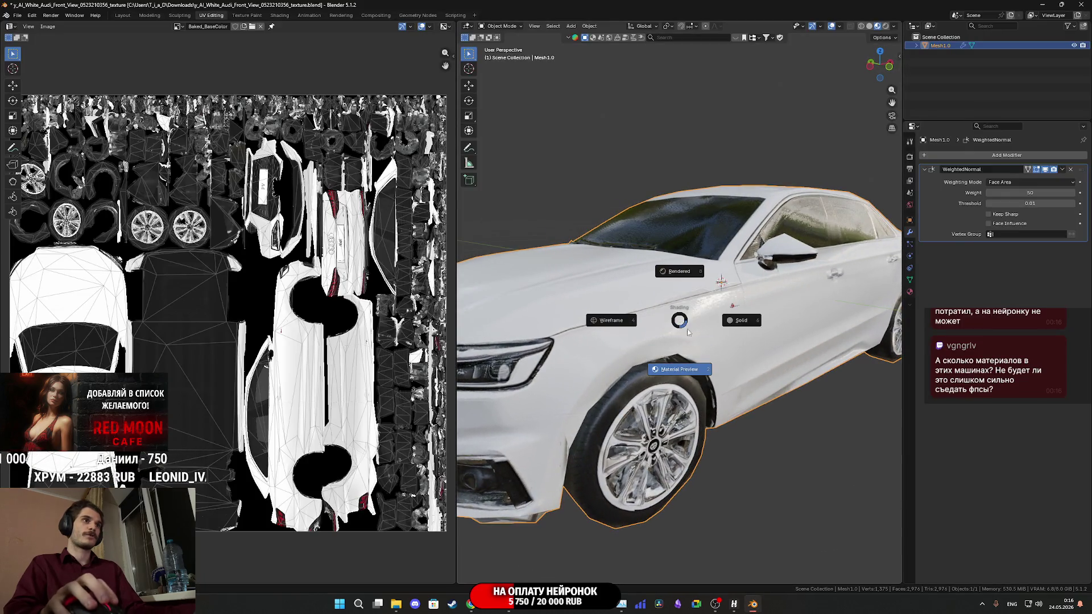
click(743, 323)
scroll(739, 313, down, 4)
scroll(796, 310, up, 4)
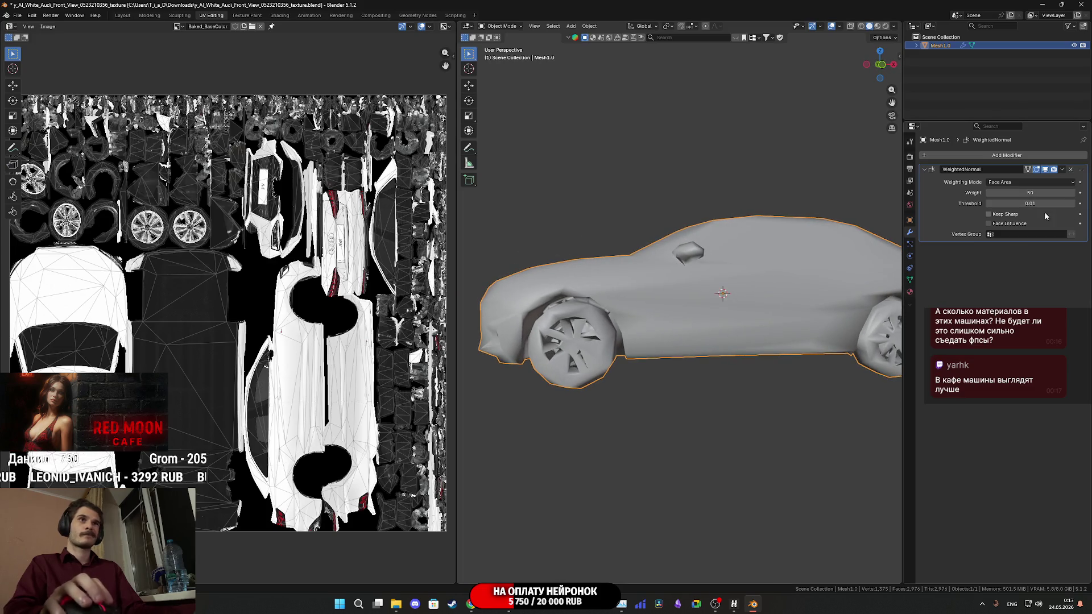
scroll(796, 256, up, 2)
drag(797, 256, 767, 275)
scroll(751, 281, up, 3)
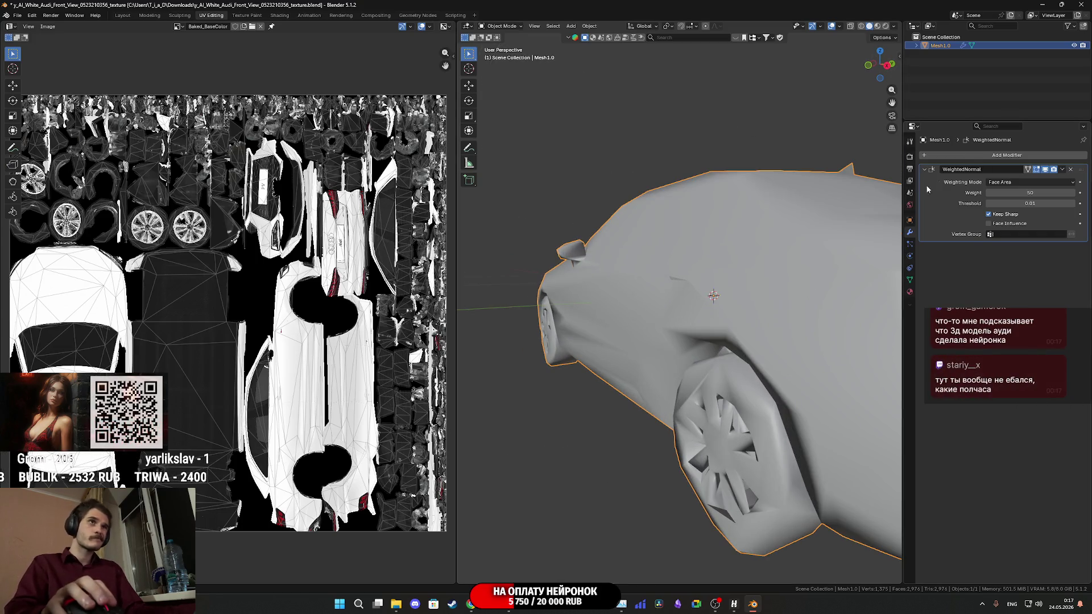
Add a Smooth by Angle modifier to the car and set its angle to 80°.
click(974, 155)
mouse_move(949, 161)
click(1022, 176)
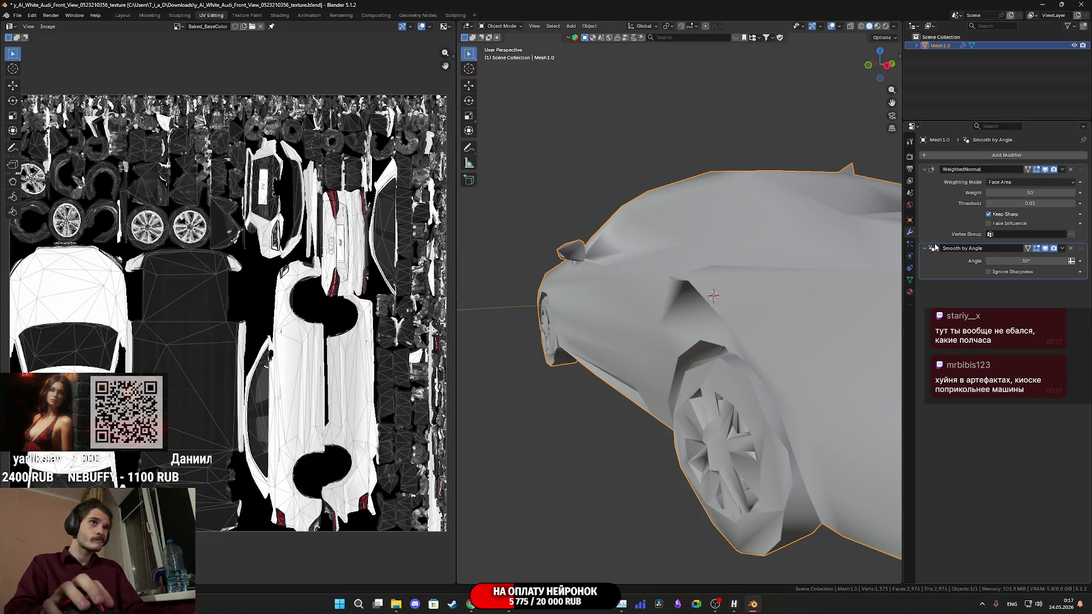
mouse_move(1032, 261)
mouse_down()
mouse_move(1060, 261)
mouse_move(1046, 261)
mouse_up()
click(1033, 261)
text(80)
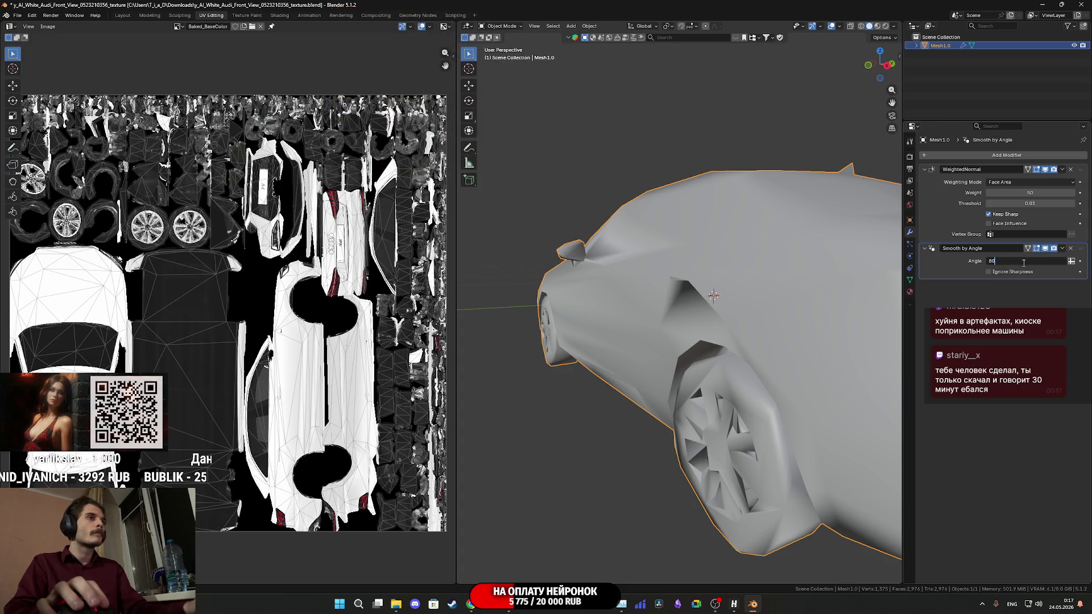
key(Return)
mouse_move(717, 330)
mouse_down()
mouse_move(782, 318)
mouse_move(755, 303)
mouse_up()
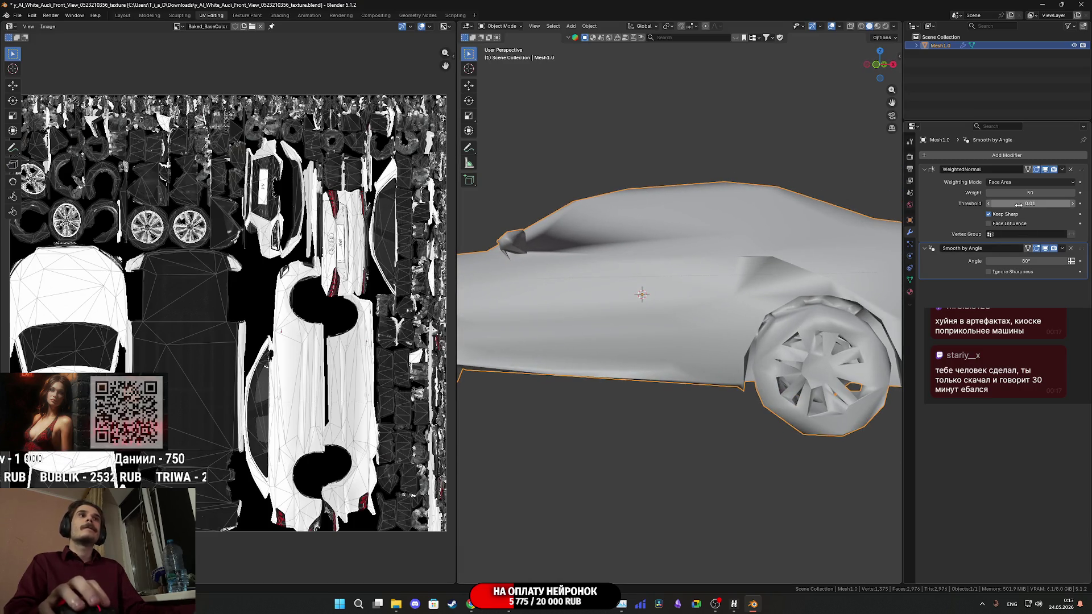
Turn off Keep Sharp on the WeightedNormal modifier, then remove WeightedNormal from the stack.
click(989, 214)
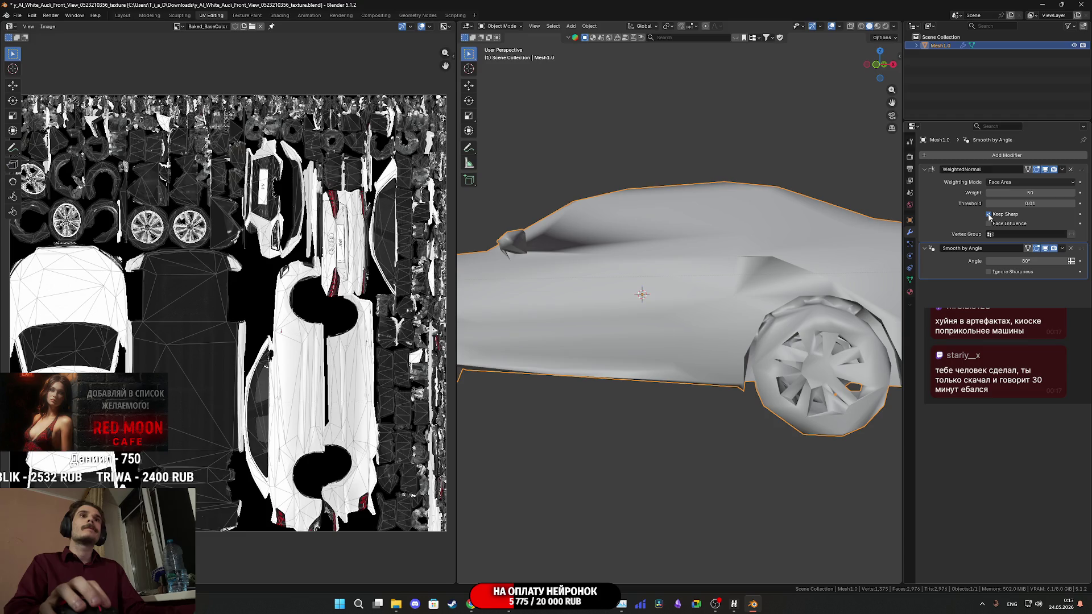
click(1063, 170)
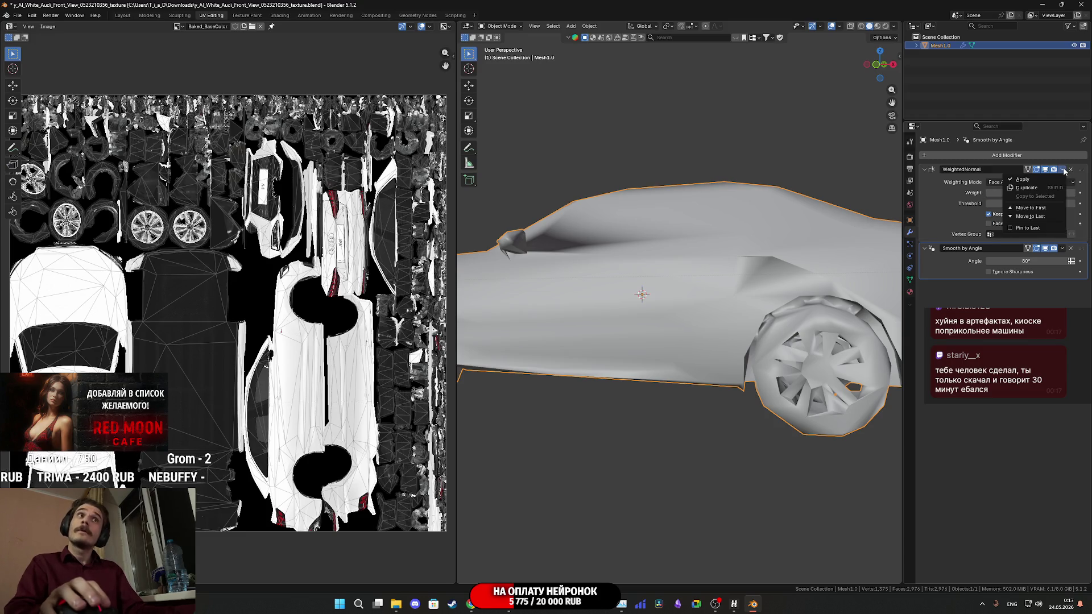
click(1057, 173)
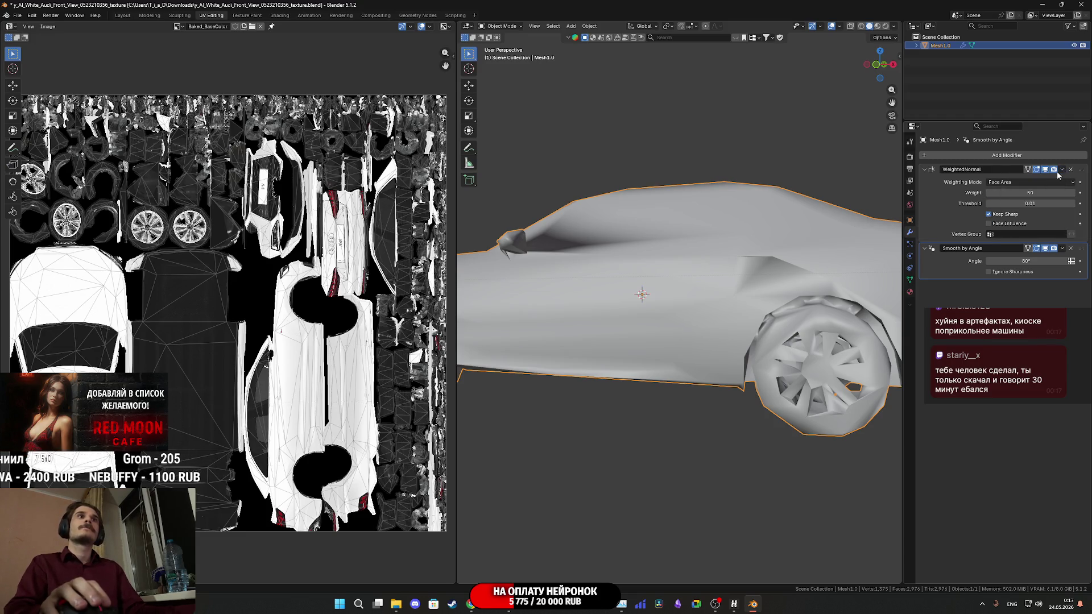
click(1071, 169)
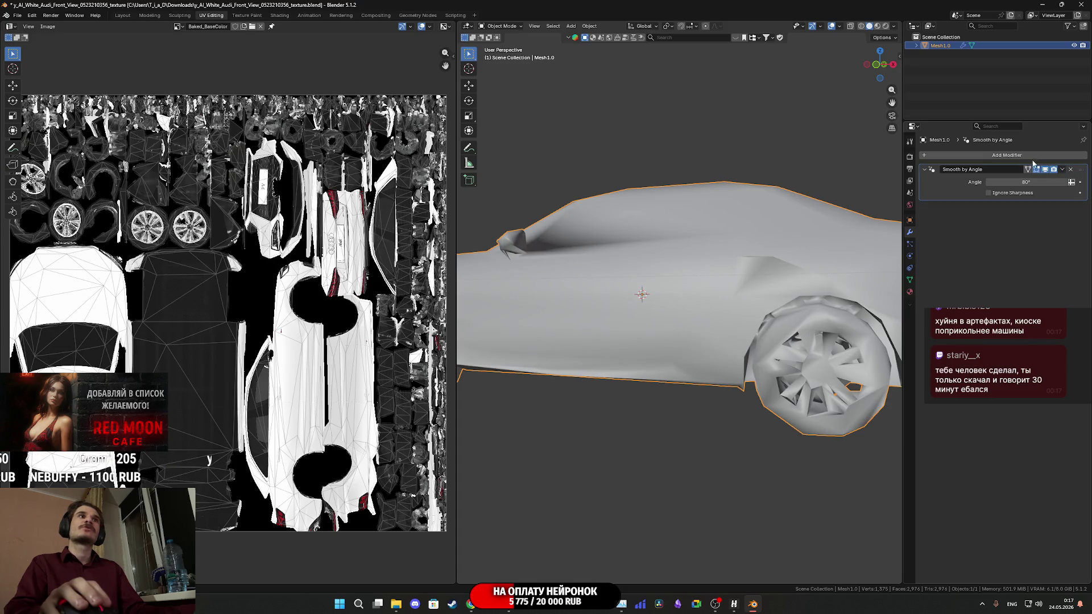
Inspect the car's front wheel and side body, viewing its triangulated wireframe in Edit Mode.
mouse_move(751, 293)
mouse_down()
mouse_move(785, 317)
mouse_move(746, 298)
mouse_move(782, 272)
mouse_move(707, 305)
mouse_move(750, 289)
mouse_move(710, 307)
mouse_move(733, 332)
mouse_move(721, 337)
mouse_move(739, 341)
mouse_move(707, 309)
mouse_move(848, 256)
mouse_move(876, 299)
mouse_move(855, 322)
mouse_move(742, 350)
mouse_move(744, 338)
mouse_up()
scroll(746, 298, up, 5)
key(Tab)
key(Tab)
scroll(746, 340, down, 3)
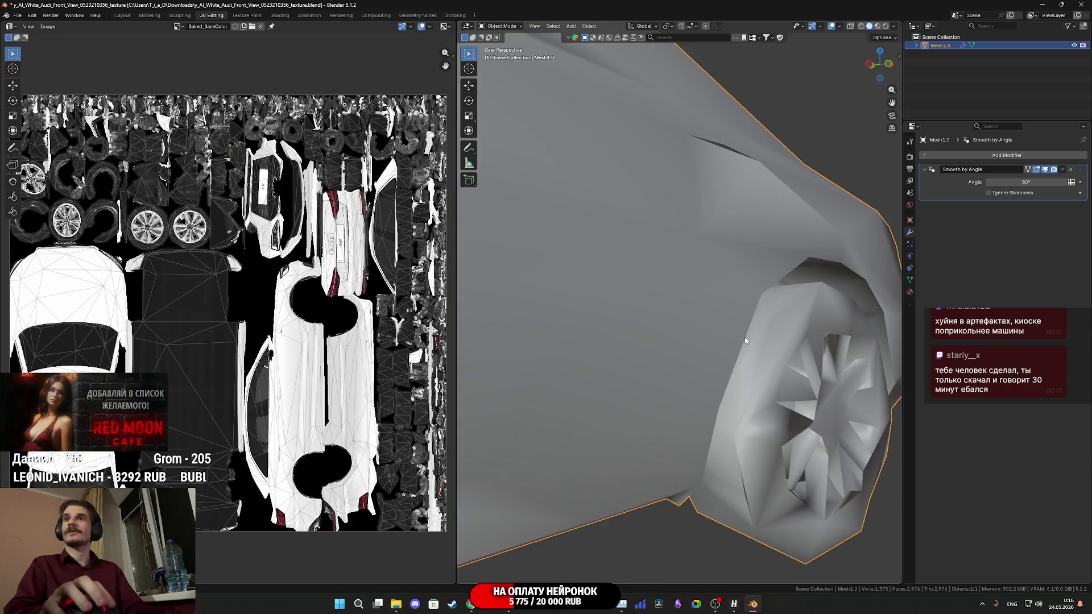
mouse_move(758, 325)
mouse_down()
mouse_move(712, 336)
mouse_move(730, 342)
mouse_up()
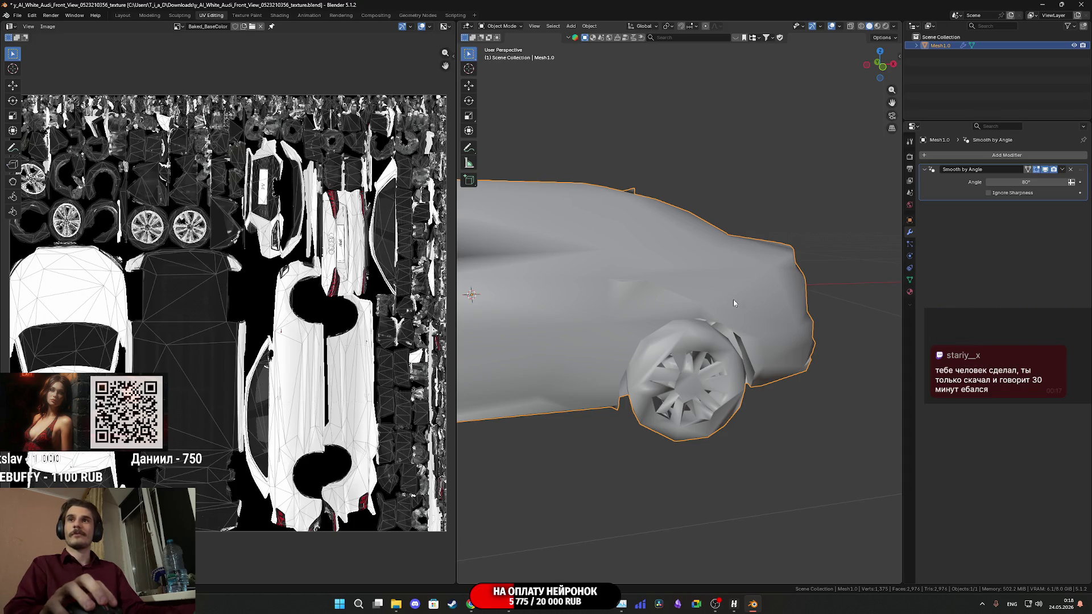
scroll(733, 302, up, 5)
scroll(733, 303, down, 5)
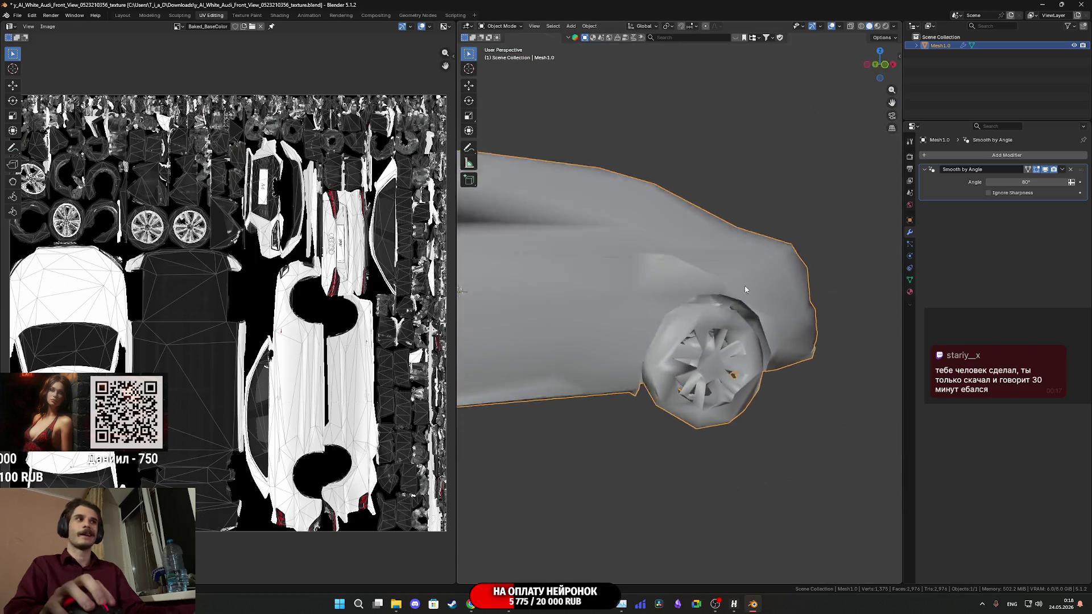
drag(733, 303, 698, 340)
key(Tab)
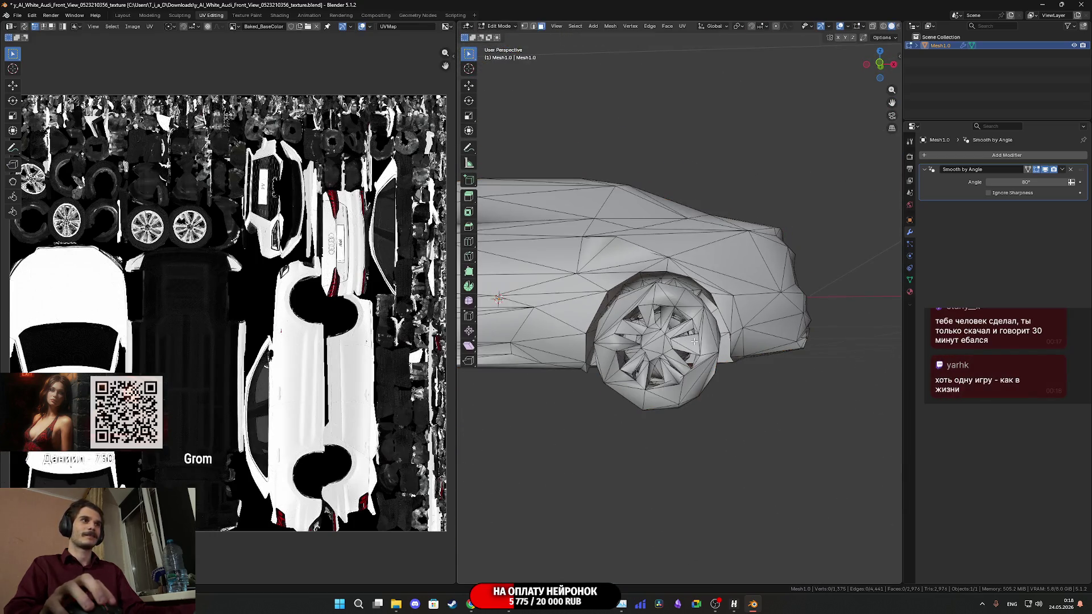
Toggle the car between Object and Edit Mode while orbiting, then bring the Unreal AUDI mesh editor forward.
mouse_move(698, 340)
mouse_down()
mouse_move(731, 307)
mouse_move(674, 354)
mouse_move(843, 309)
mouse_move(885, 340)
mouse_move(605, 354)
mouse_move(610, 337)
mouse_move(729, 295)
mouse_up()
key(Tab)
key(Tab)
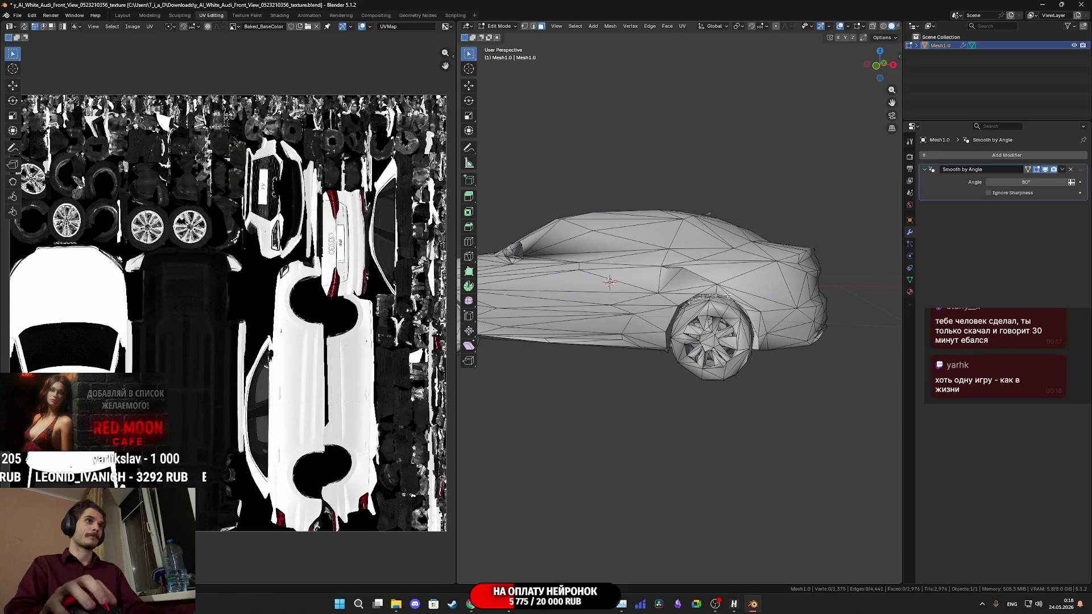
key(Tab)
scroll(700, 292, up, 4)
drag(701, 291, 536, 399)
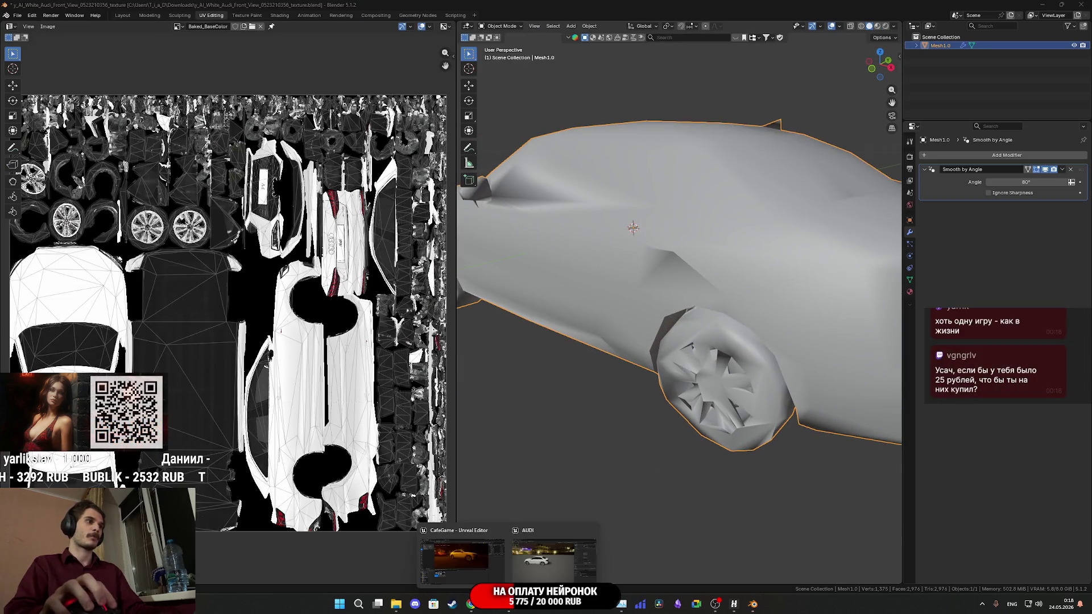
click(448, 569)
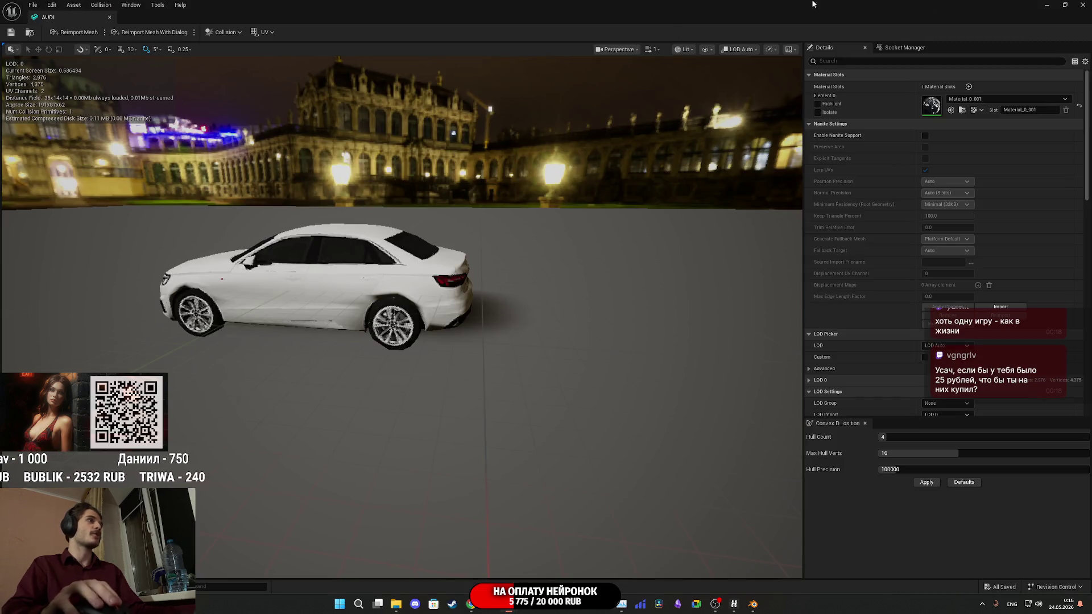
Close the AUDI mesh editor, play the level full screen, change clothes, take food, and leave the apartment.
click(1083, 5)
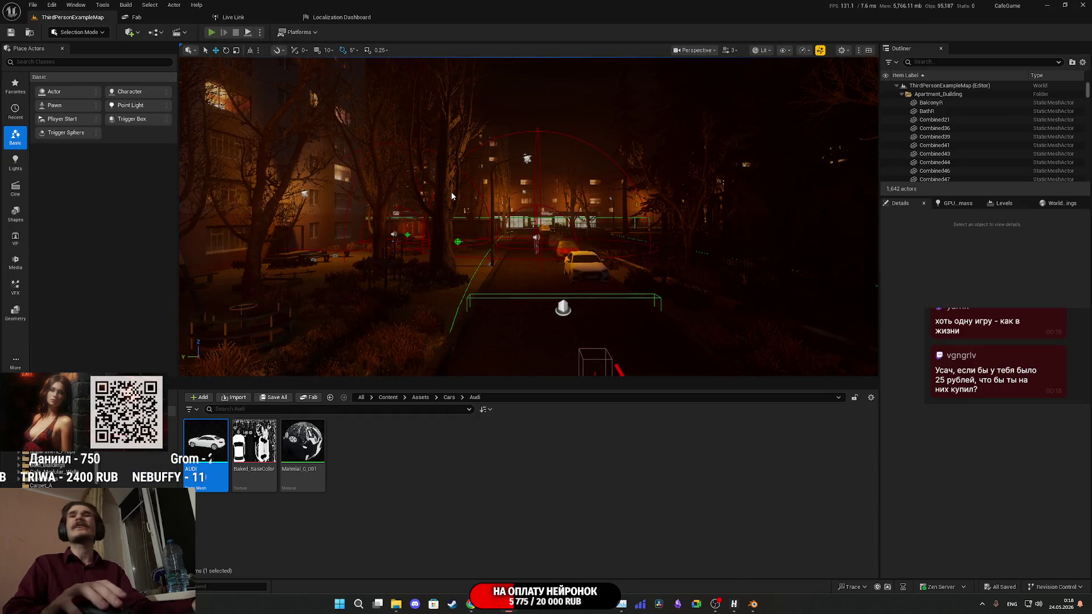
key(F11)
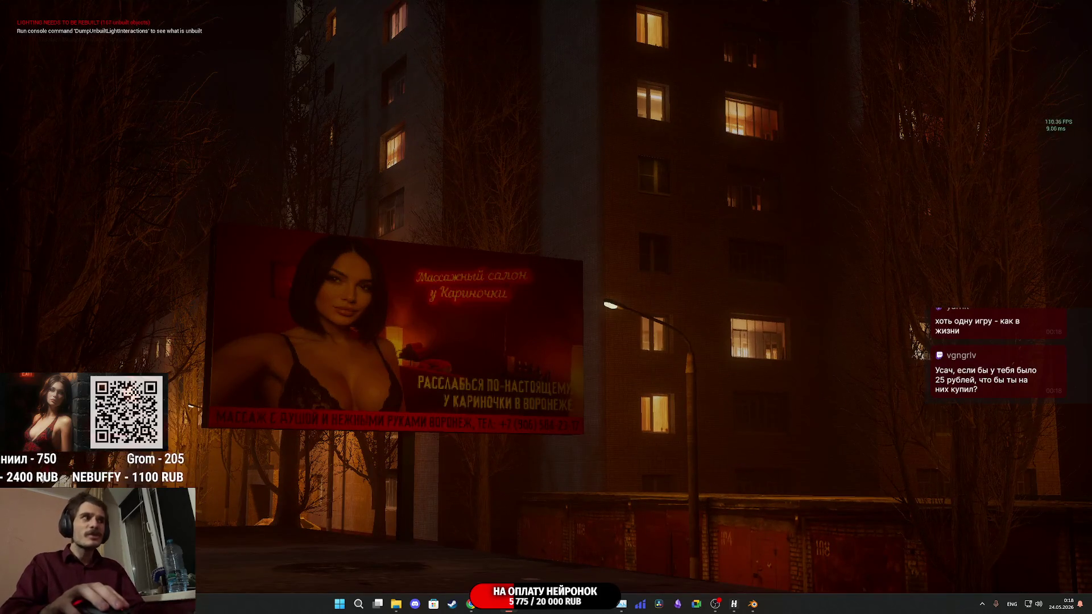
key(w)
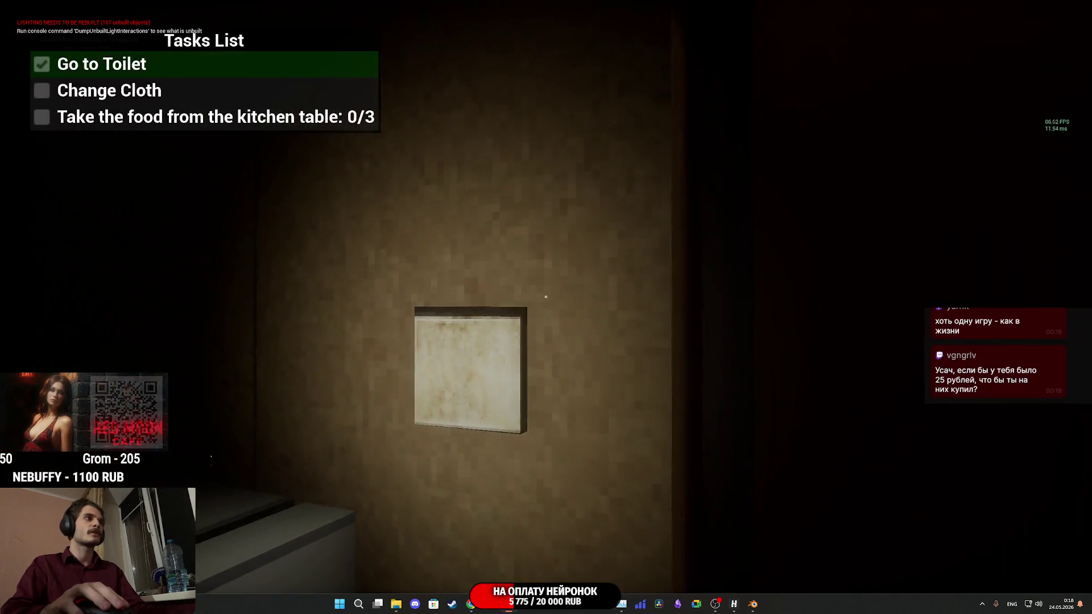
key(e)
key(e)
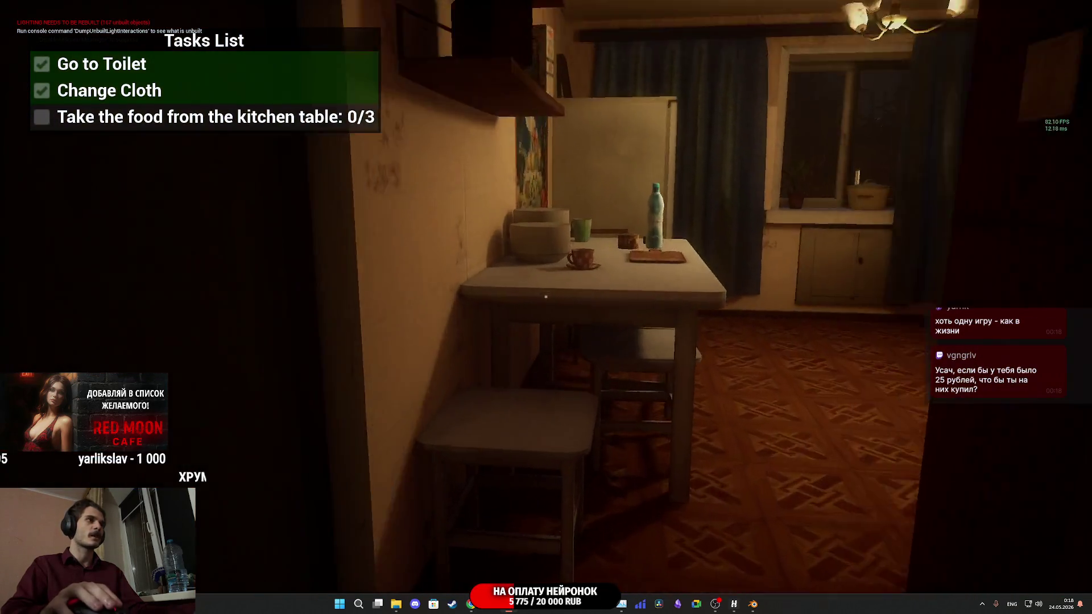
key(w)
key(e)
key(e)
key(e)
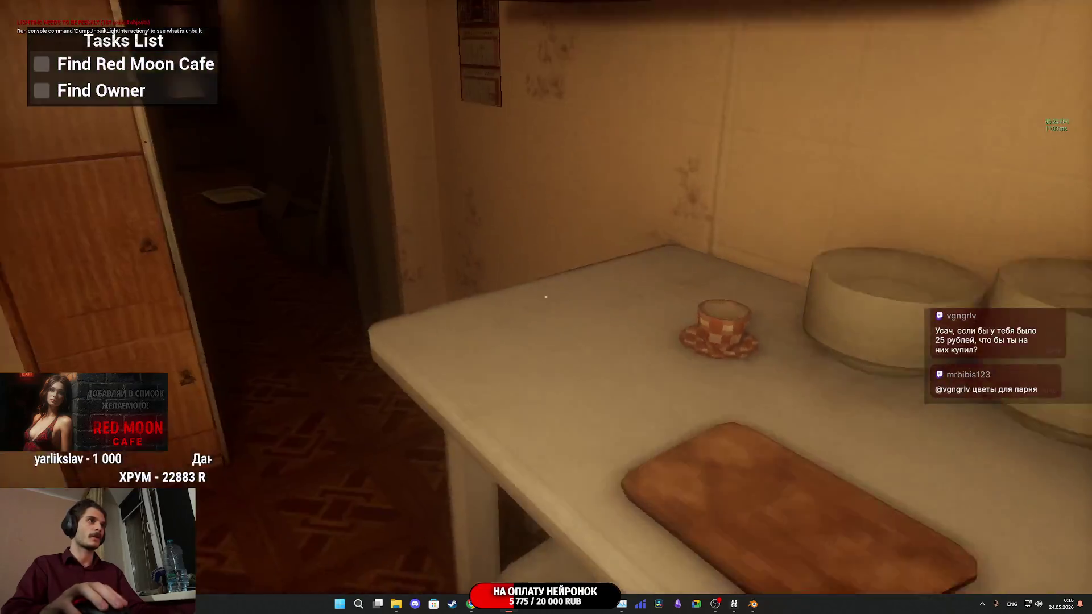
key(w)
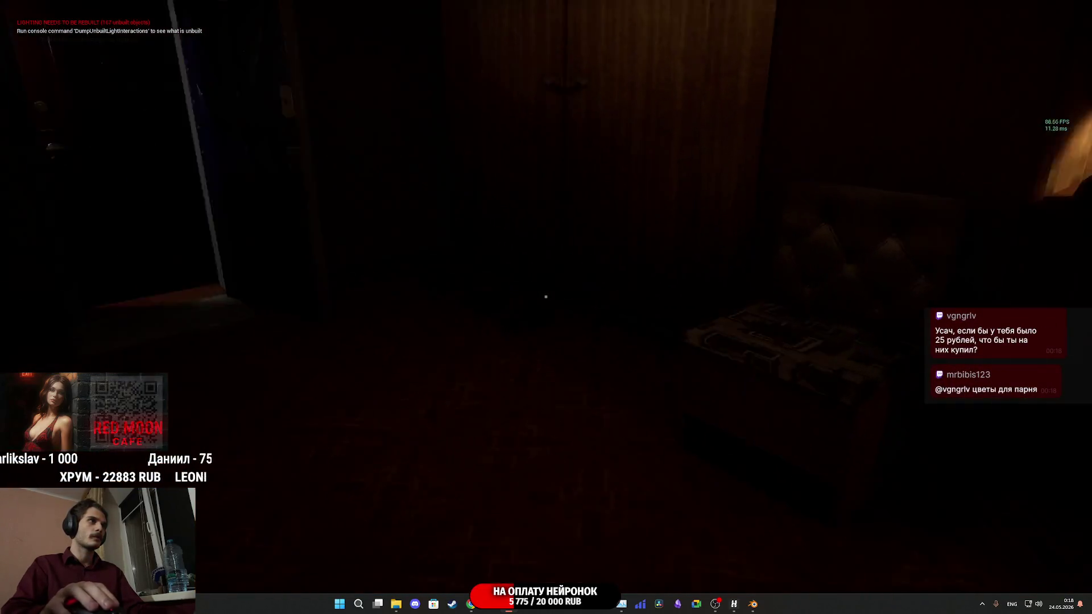
key(e)
Walk through the corridor and stairwell, descending the stairs toward the exit door.
key(w)
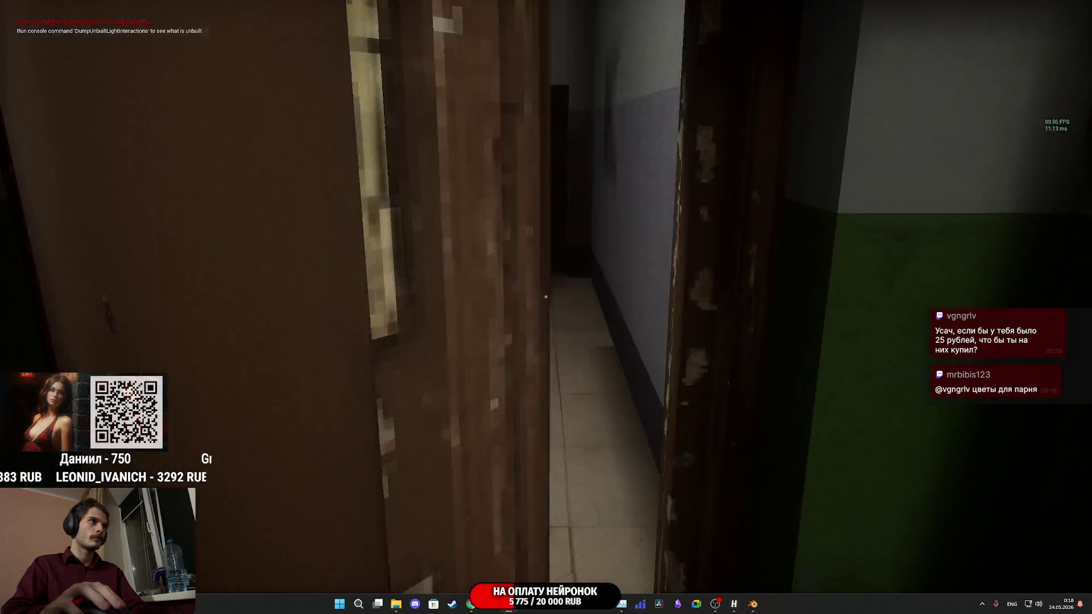
key(w)
key(e)
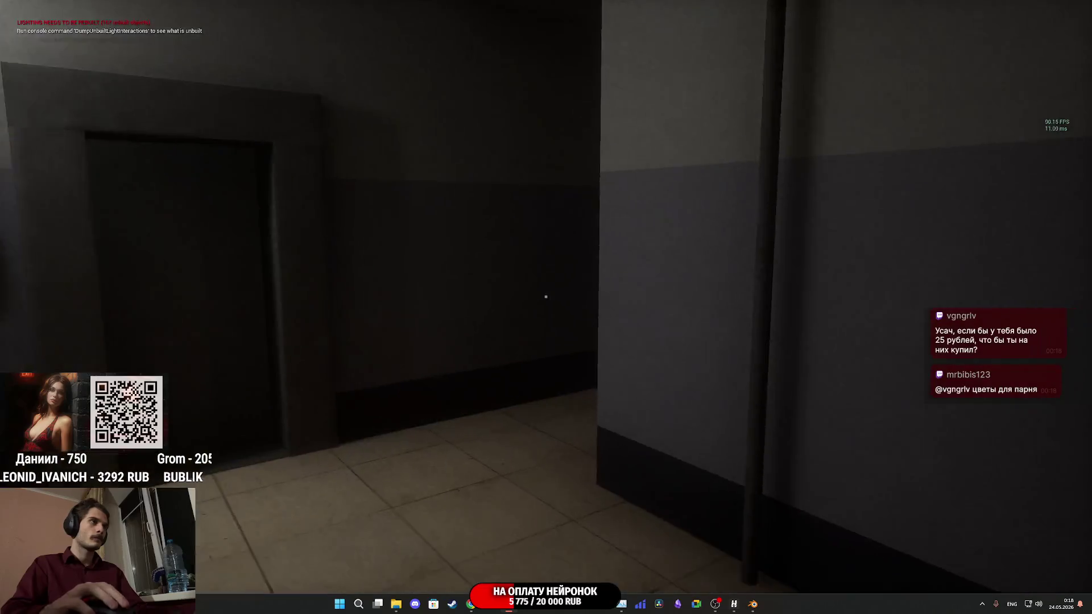
key(w)
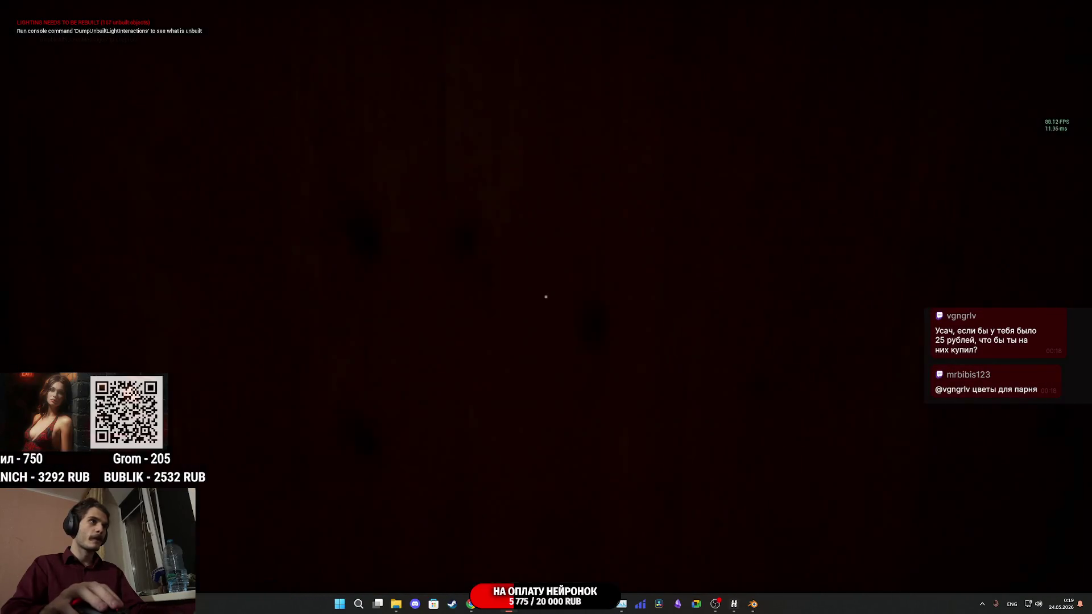
key(w)
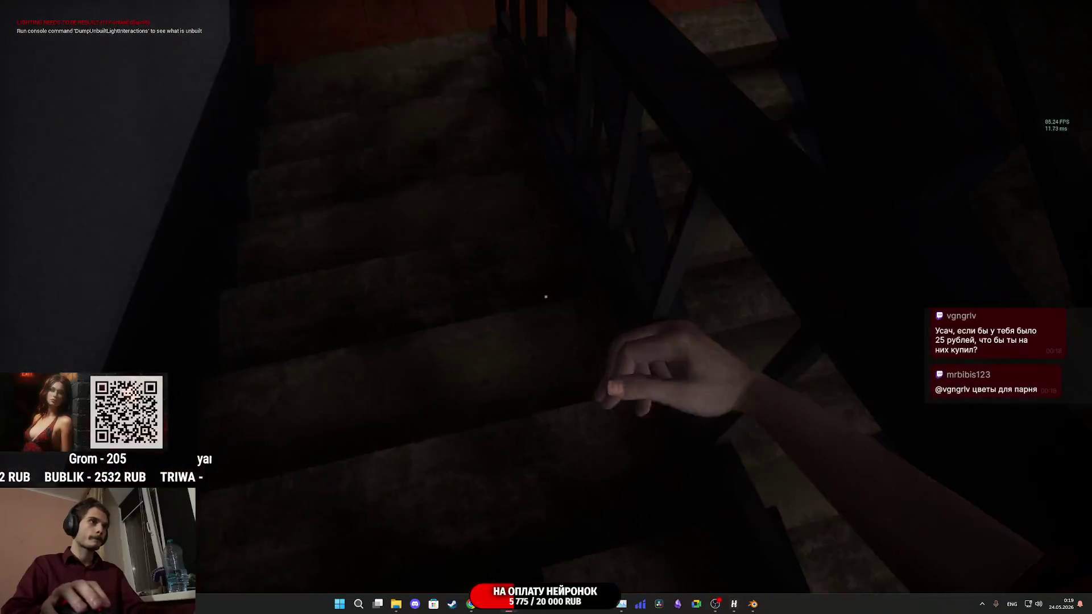
key(w)
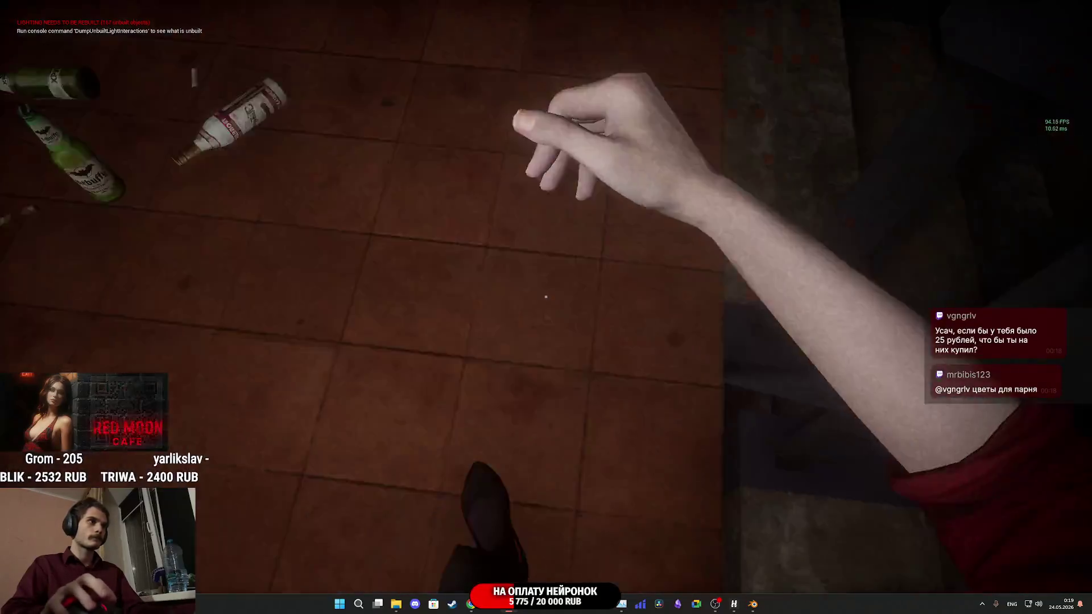
key(w)
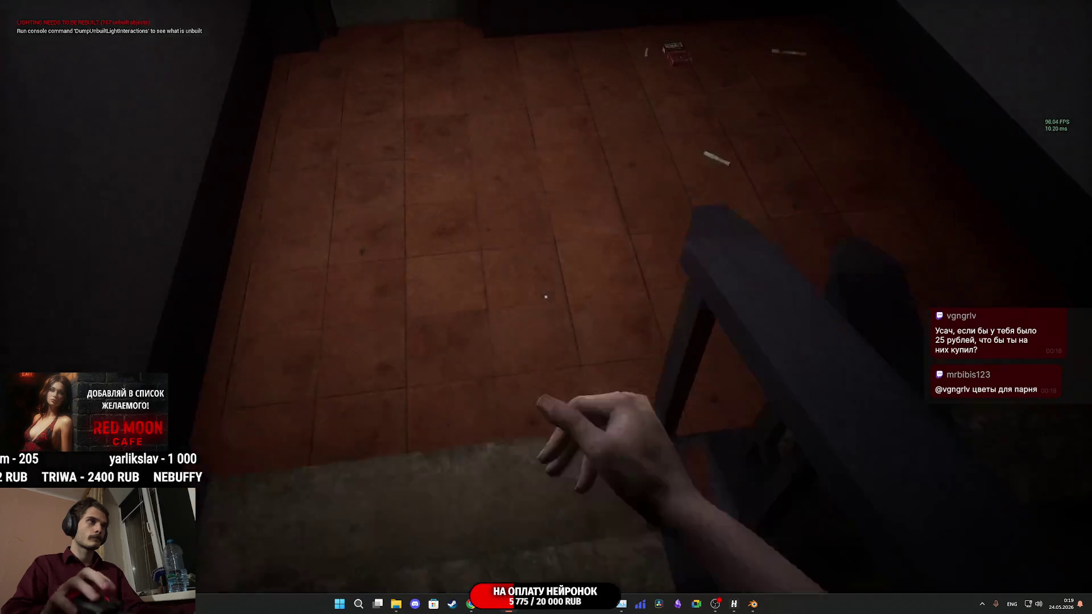
key(w)
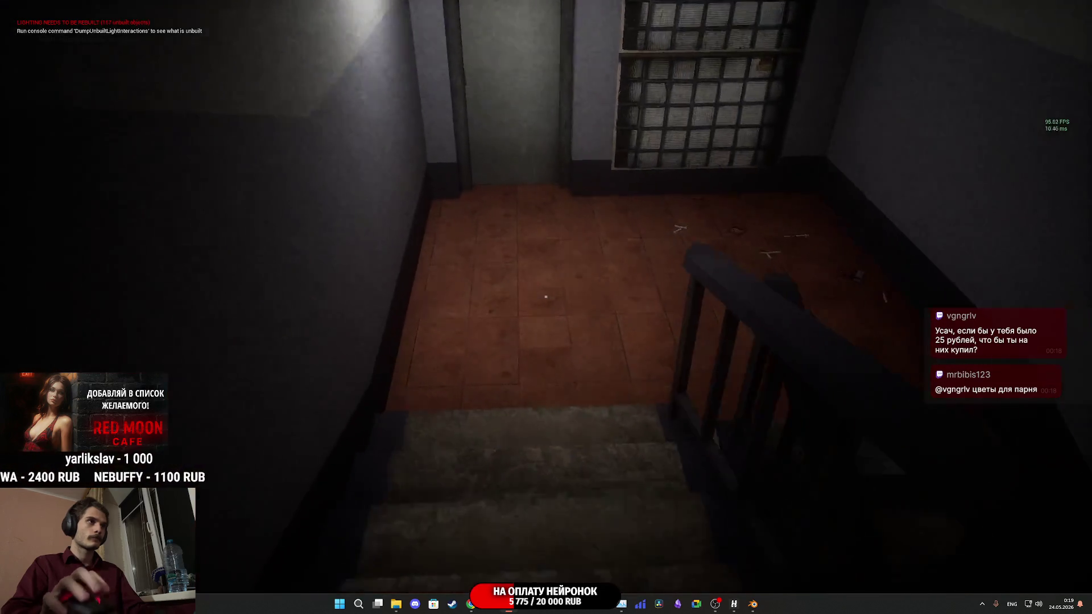
key(w)
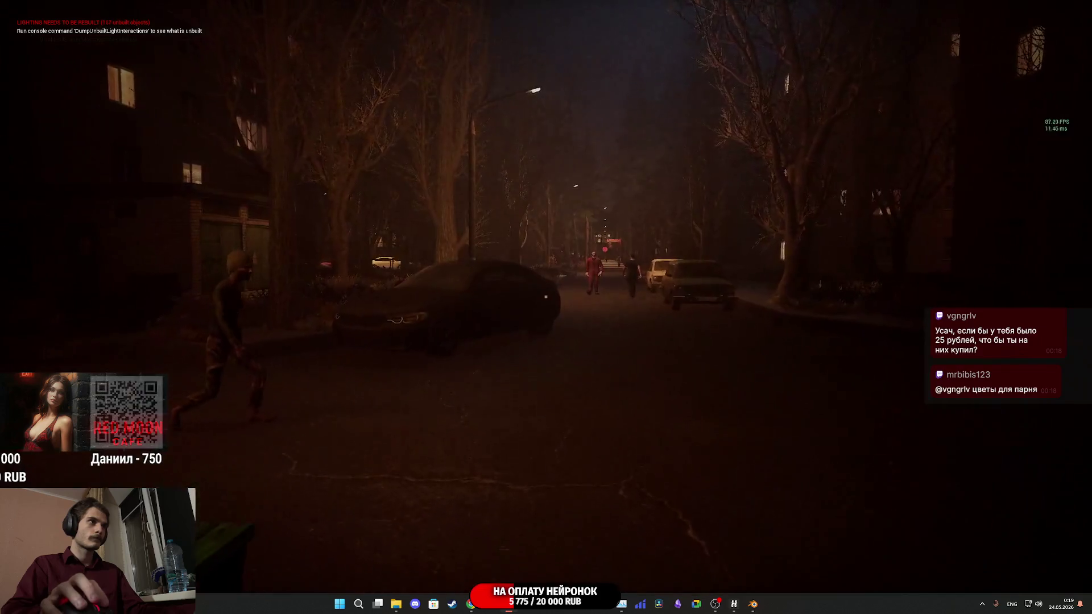
Walk down the night street past the NPCs and along the park path to the parked white Audi.
key(w)
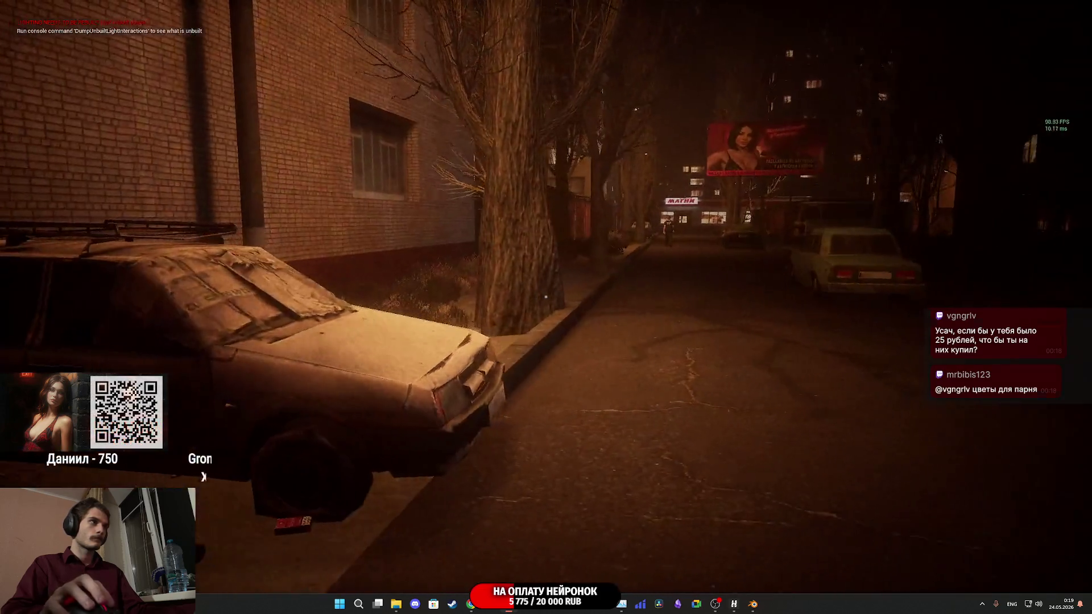
key(g)
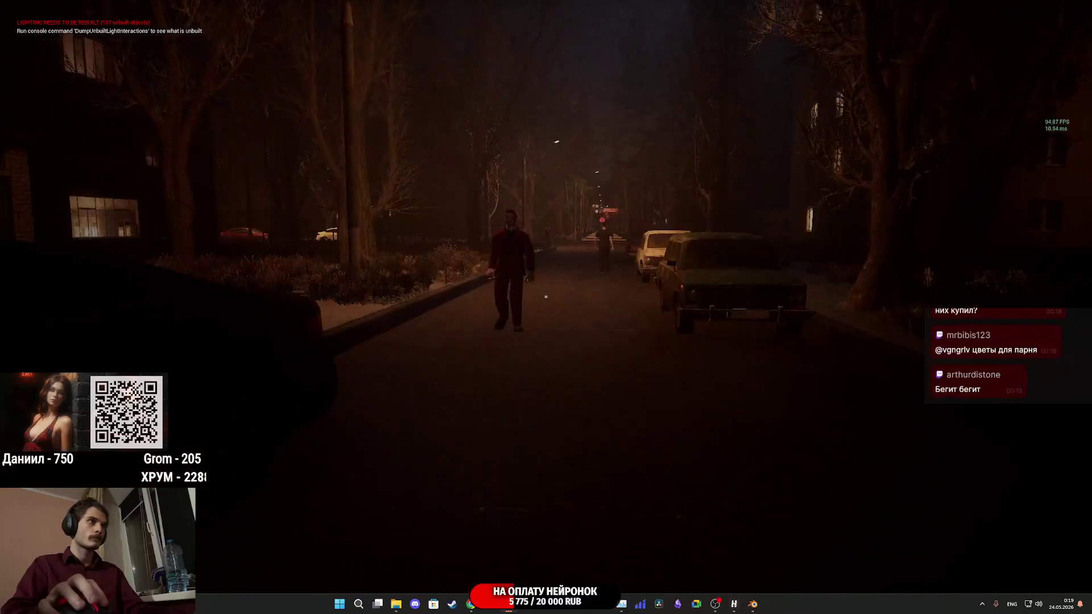
key(w)
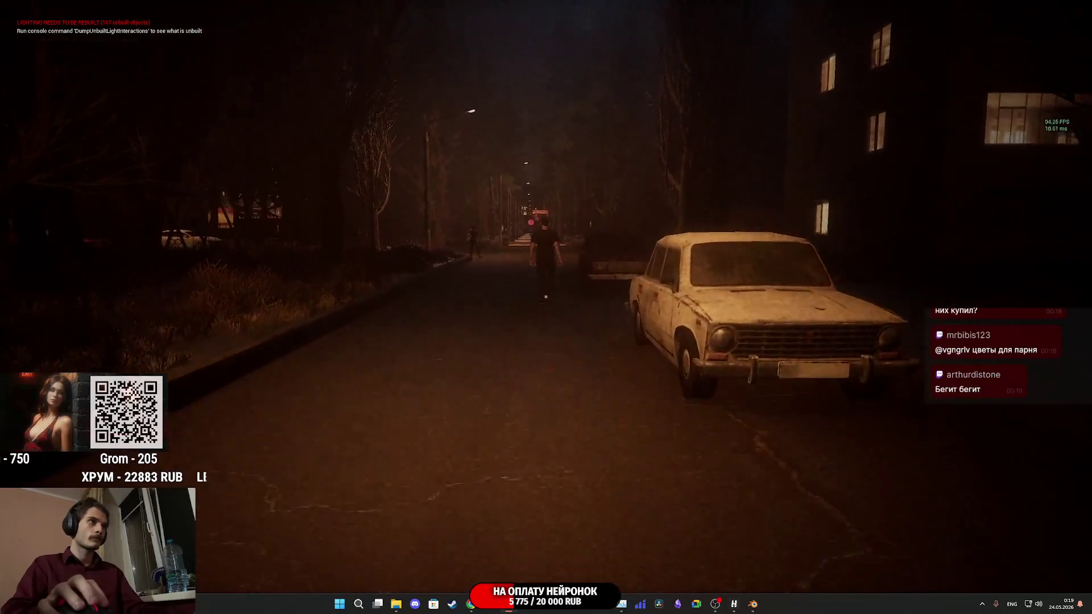
key(w)
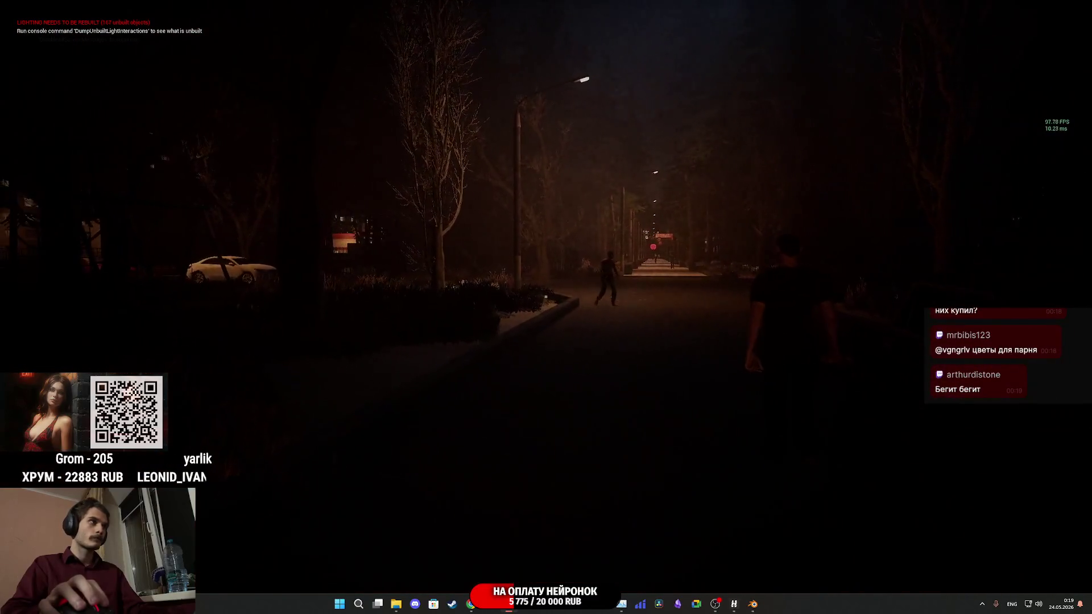
key(w)
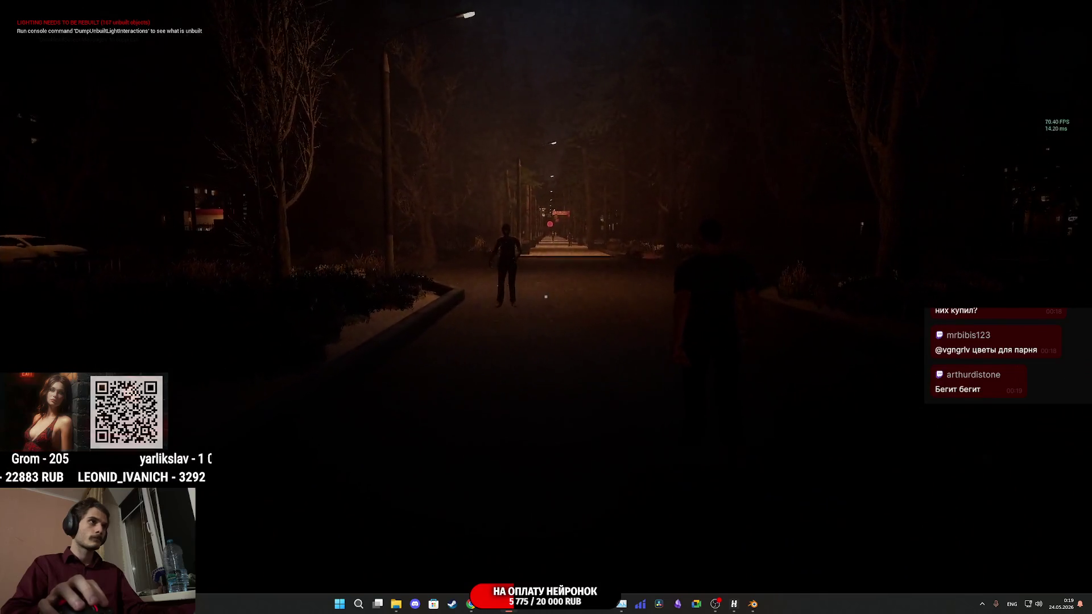
key(w)
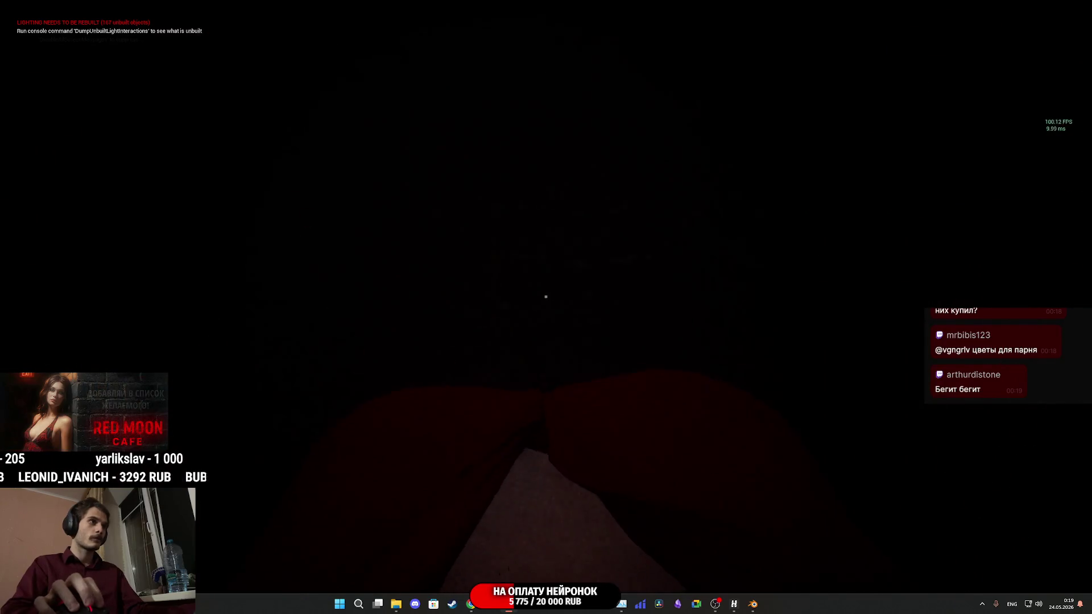
key(w)
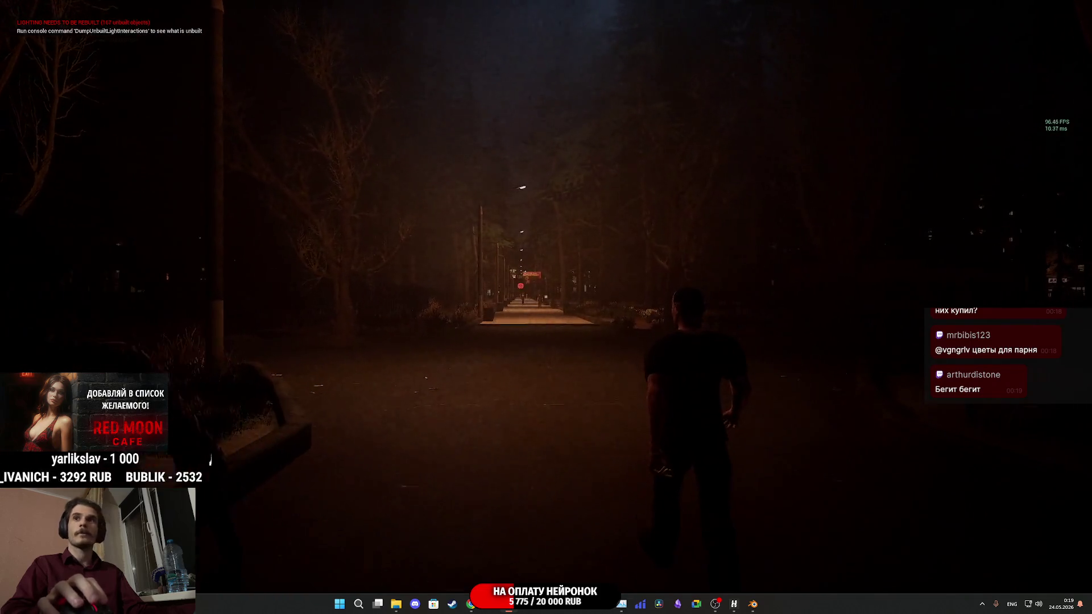
key(w)
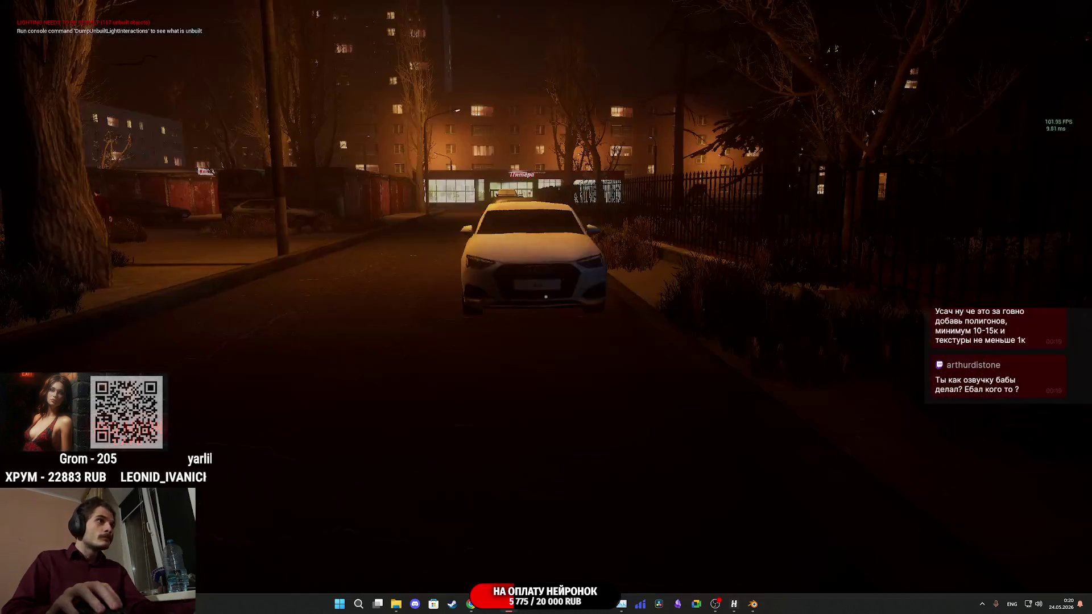
Preview the game unlit with F2, restore lit rendering with F3, then stop playing.
key(F2)
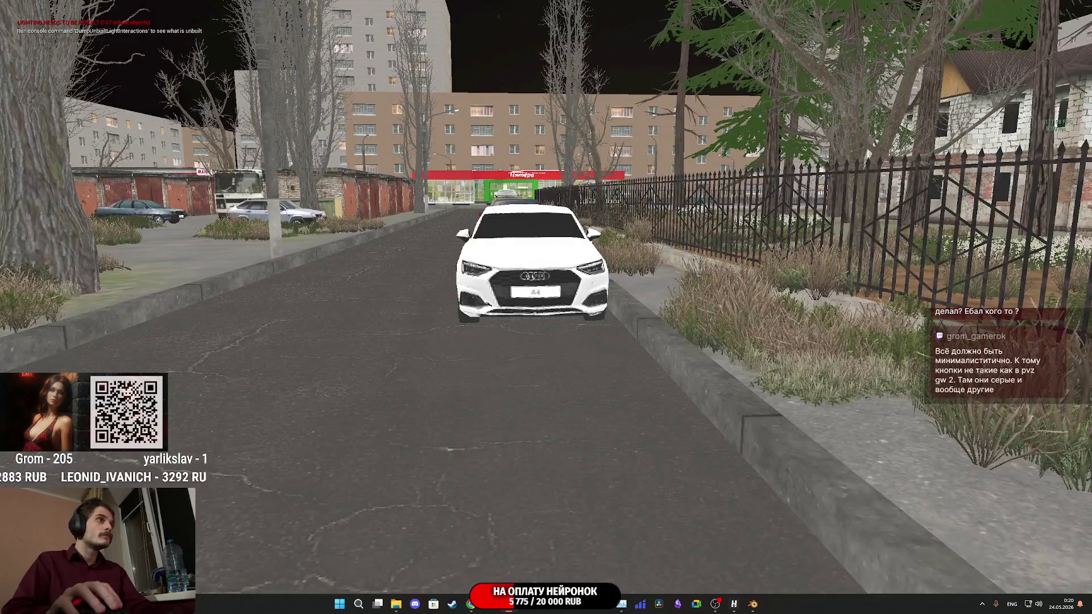
key(F3)
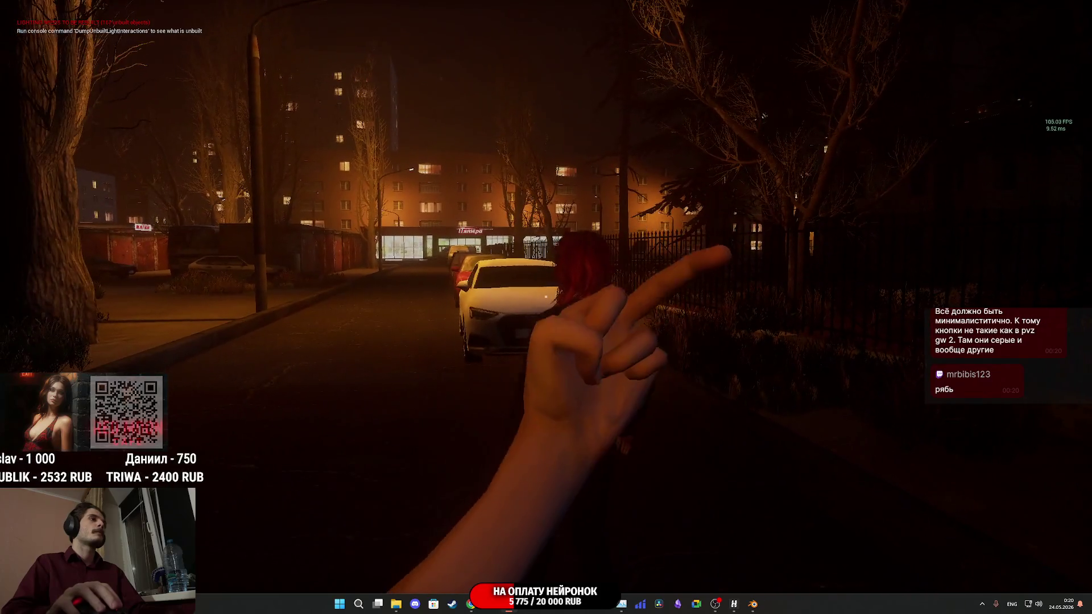
key(Escape)
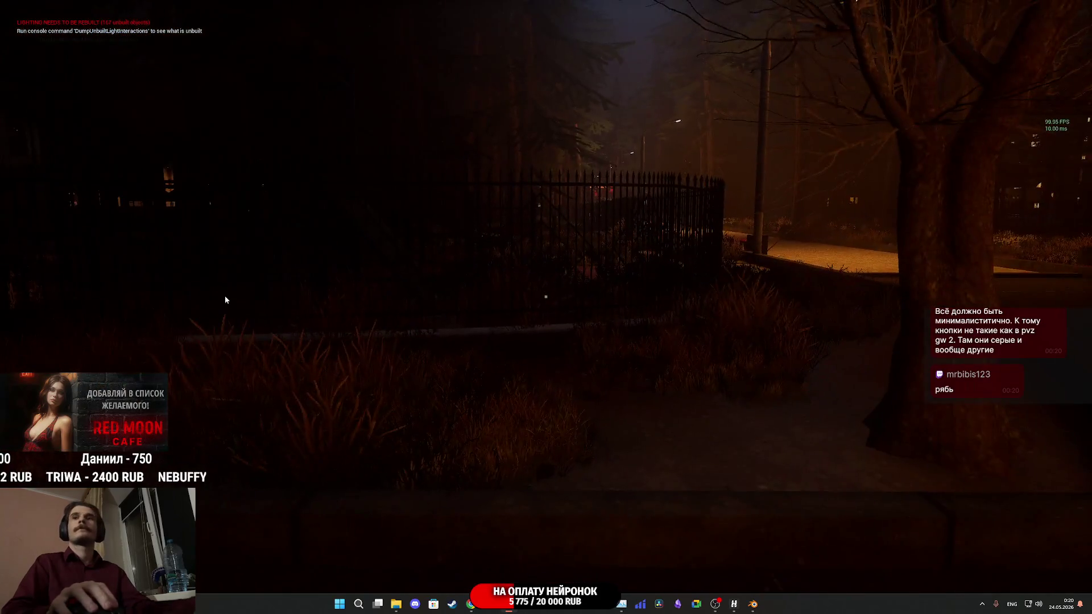
key(F11)
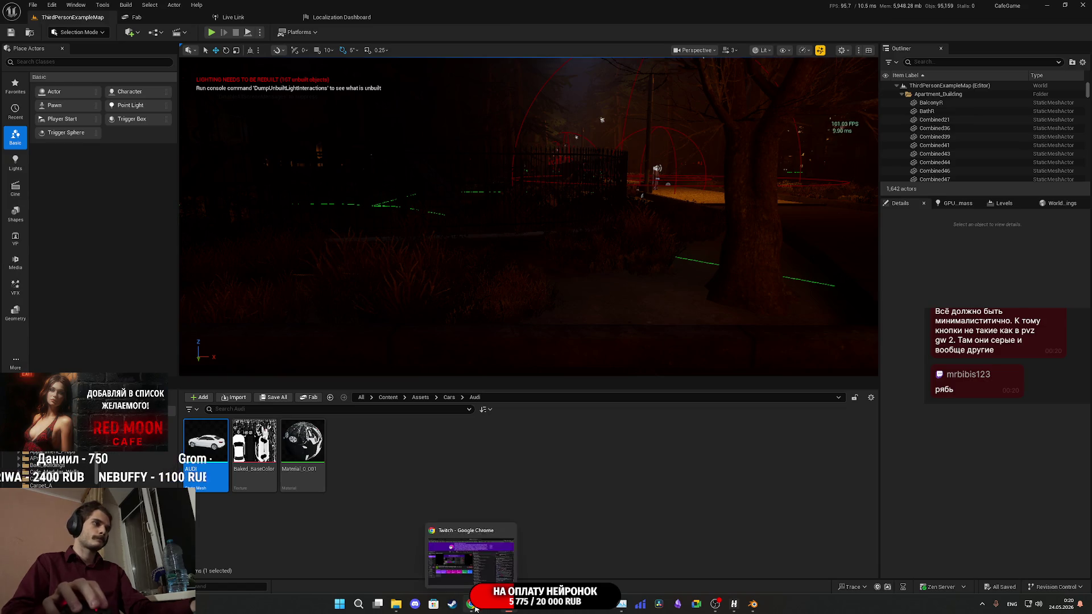
Bring Chrome forward, flip past the Telegram and Twitch tabs to Tripo, and open its pricing plans.
click(529, 563)
click(668, 4)
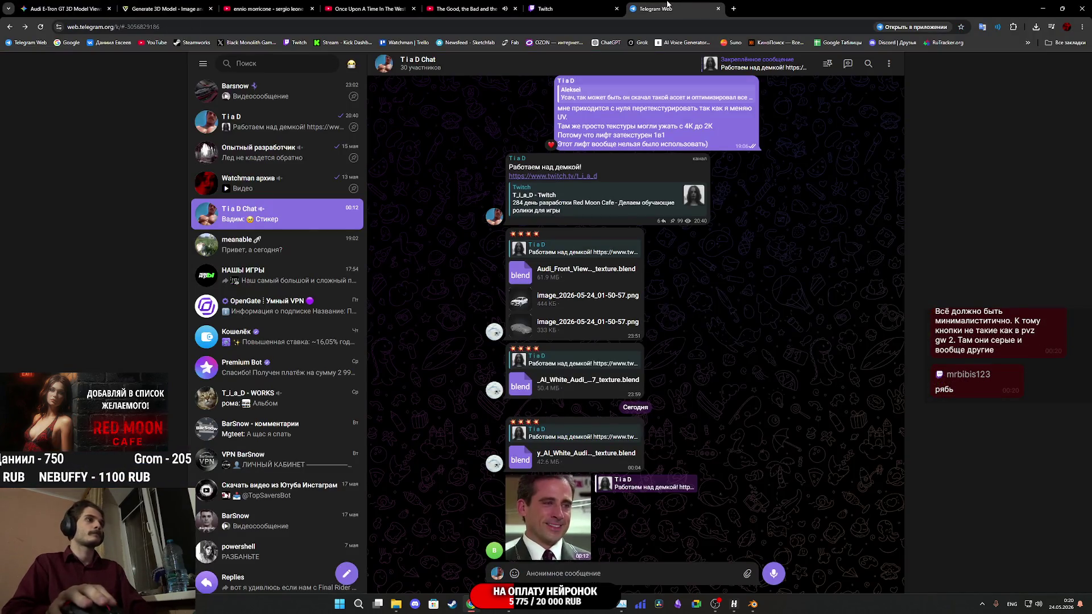
click(570, 4)
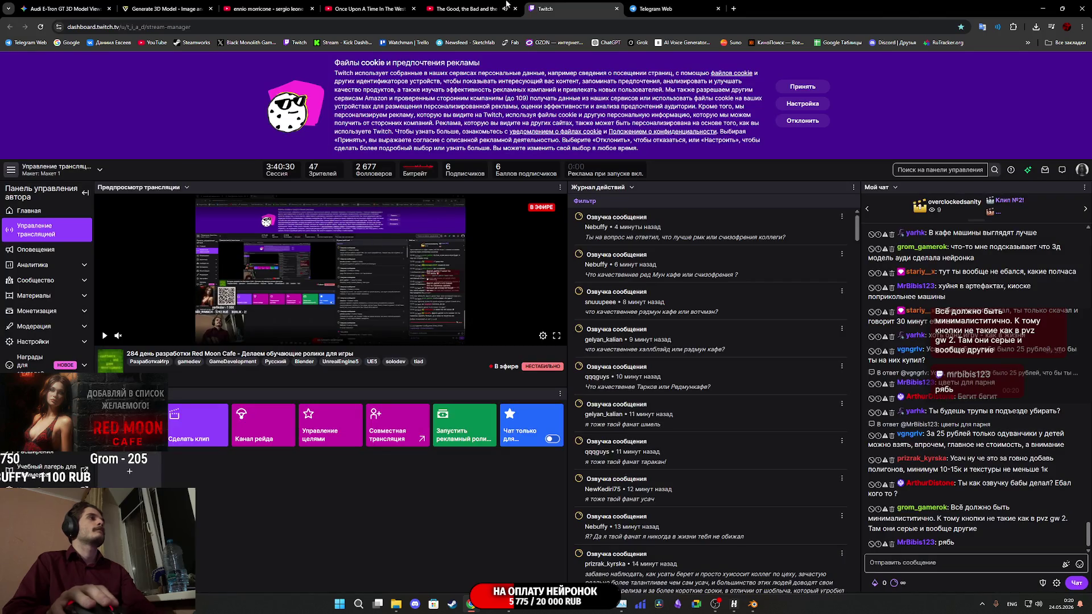
click(168, 6)
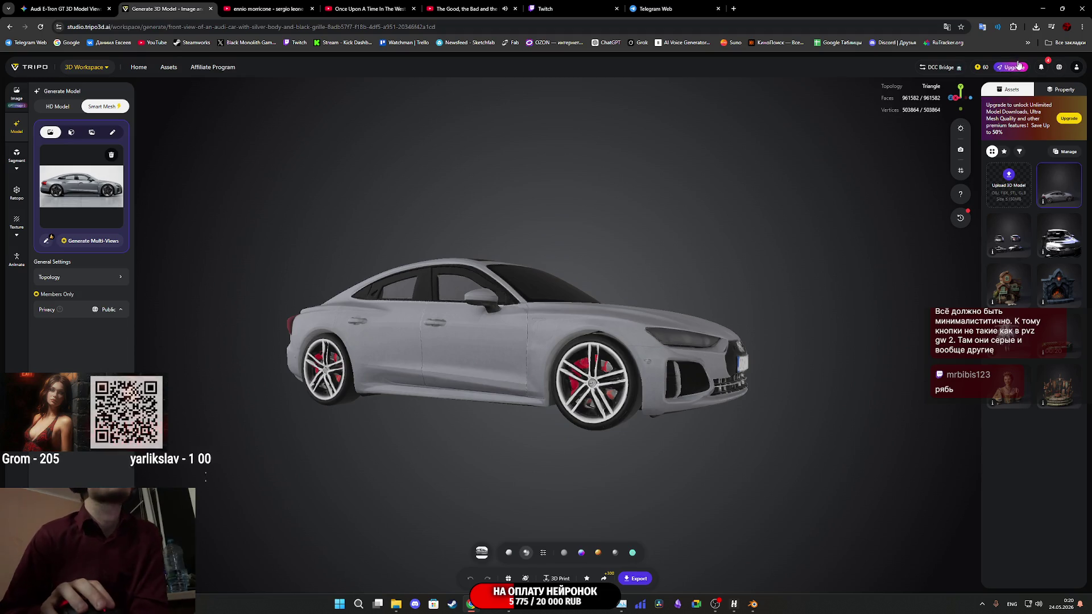
click(1014, 68)
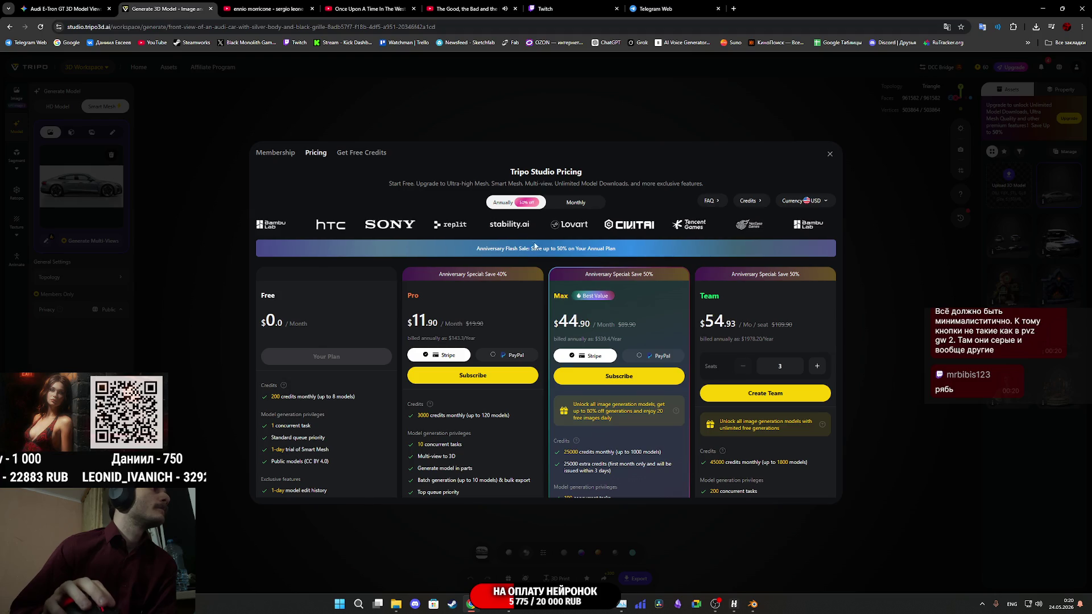
Switch Tripo's pricing to Monthly, scroll through the plans and FAQ, then jump to the Telegram tab.
click(576, 203)
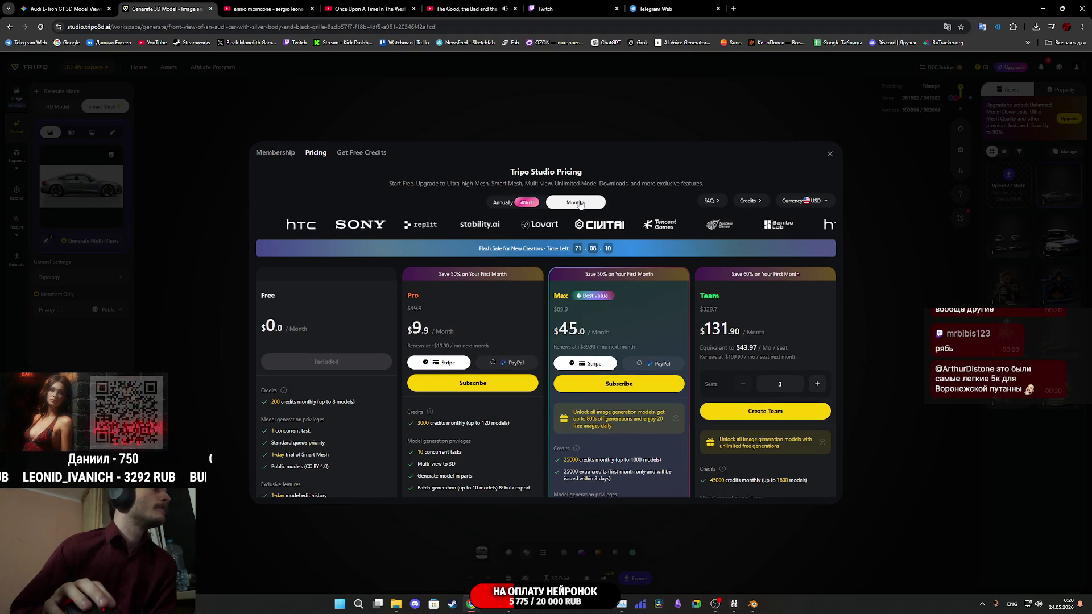
scroll(491, 291, down, 2)
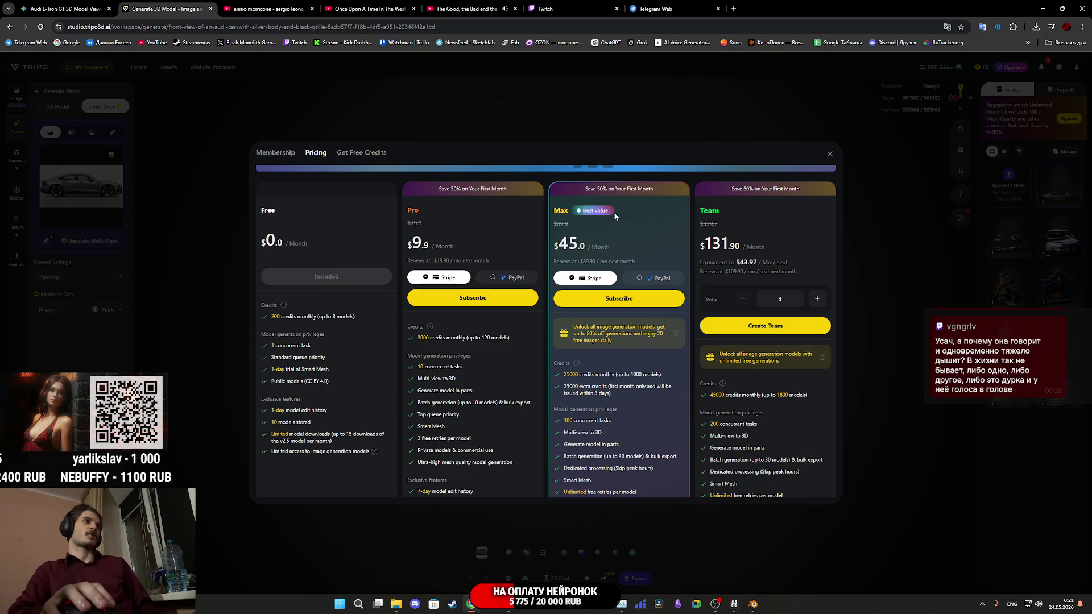
scroll(604, 210, down, 10)
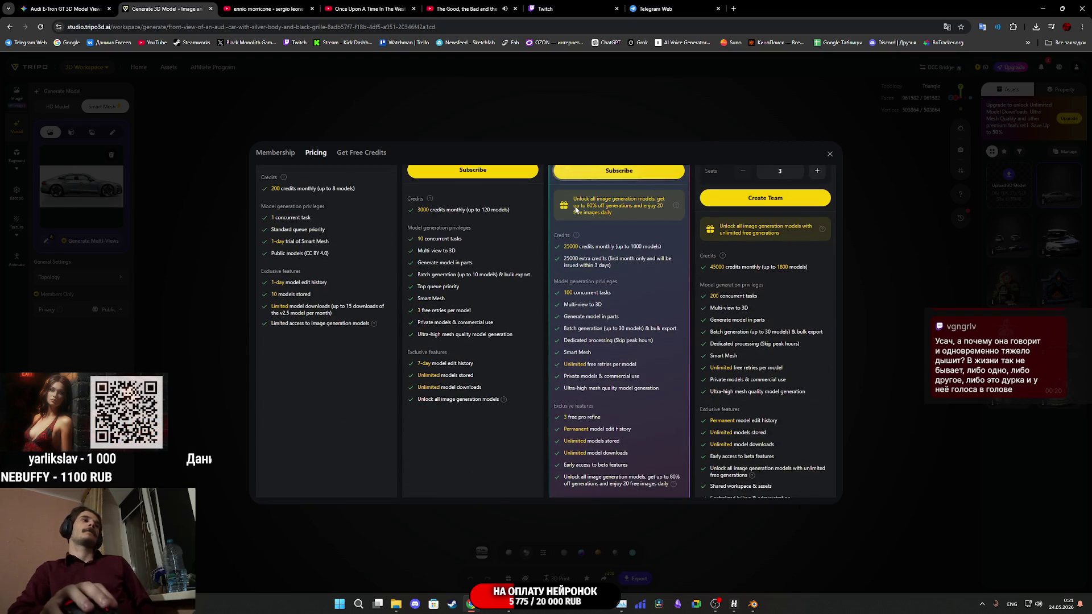
scroll(500, 229, down, 1)
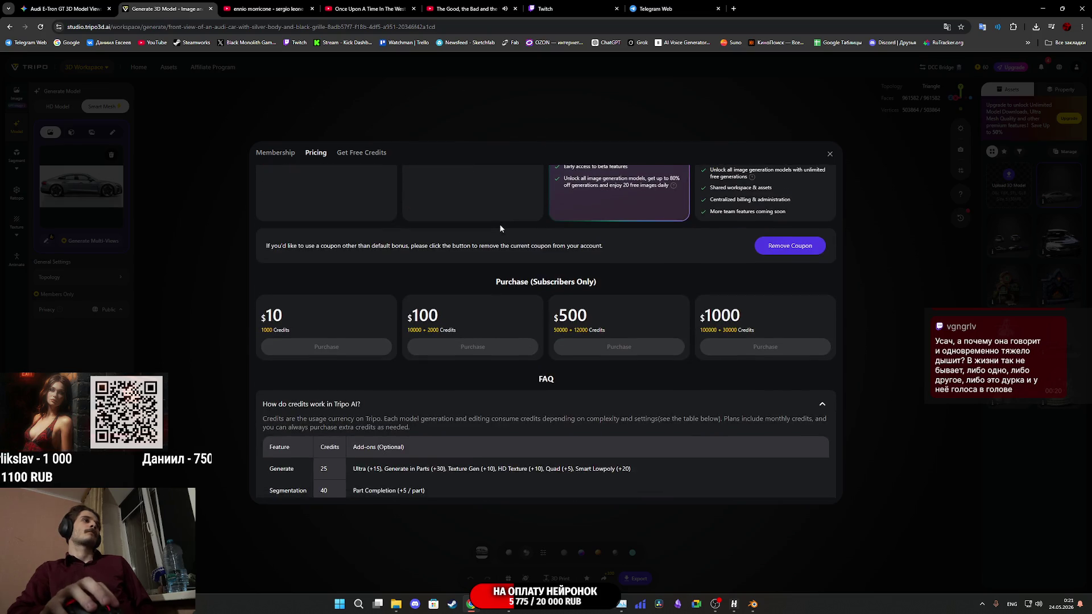
scroll(500, 223, down, 3)
scroll(500, 223, up, 5)
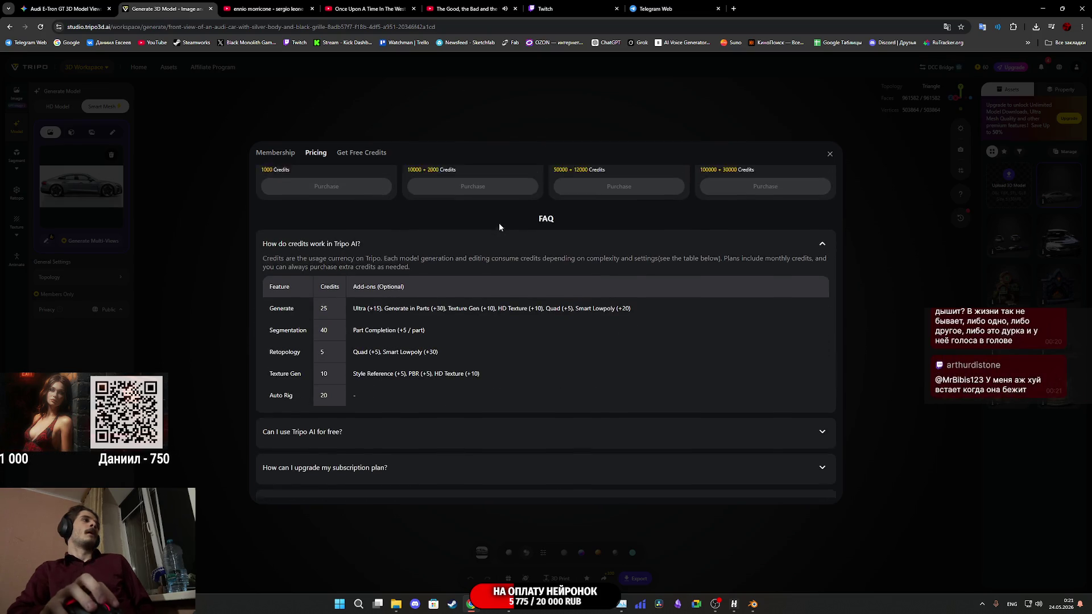
scroll(499, 226, up, 5)
scroll(499, 226, down, 4)
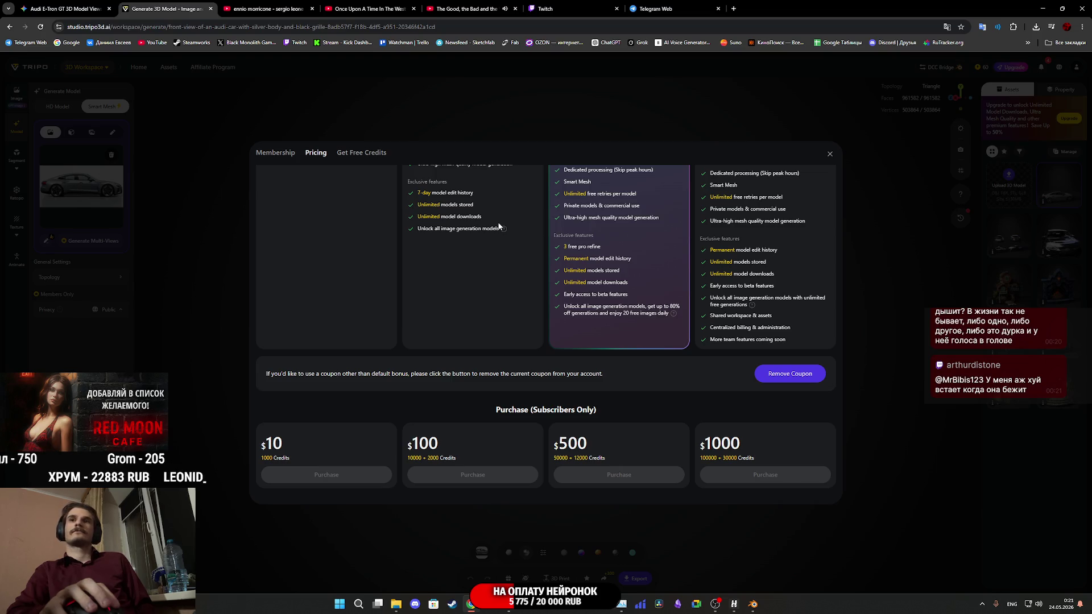
scroll(487, 250, up, 3)
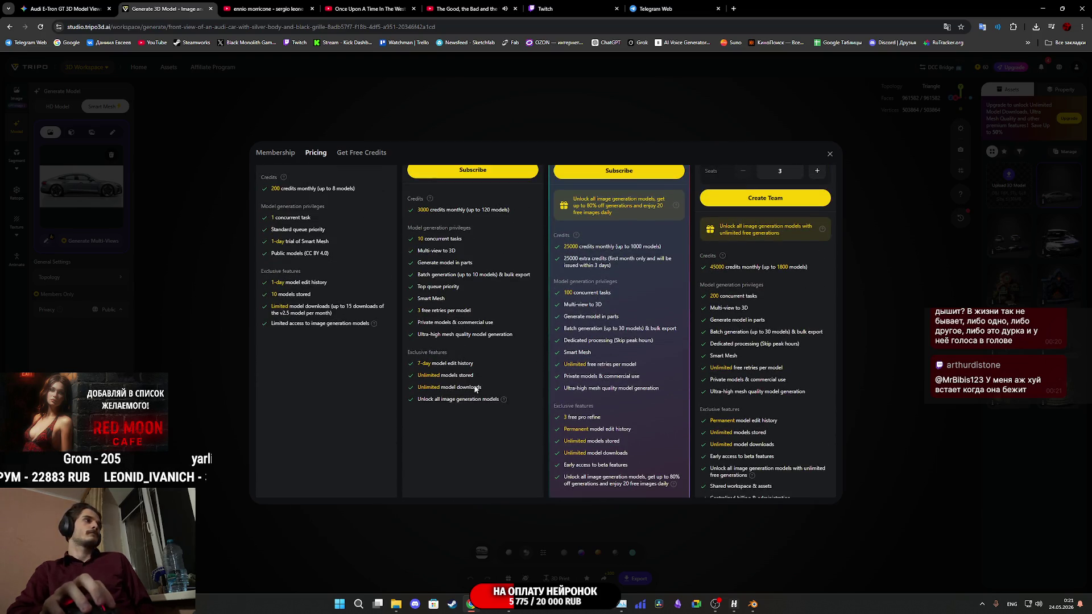
scroll(499, 376, up, 2)
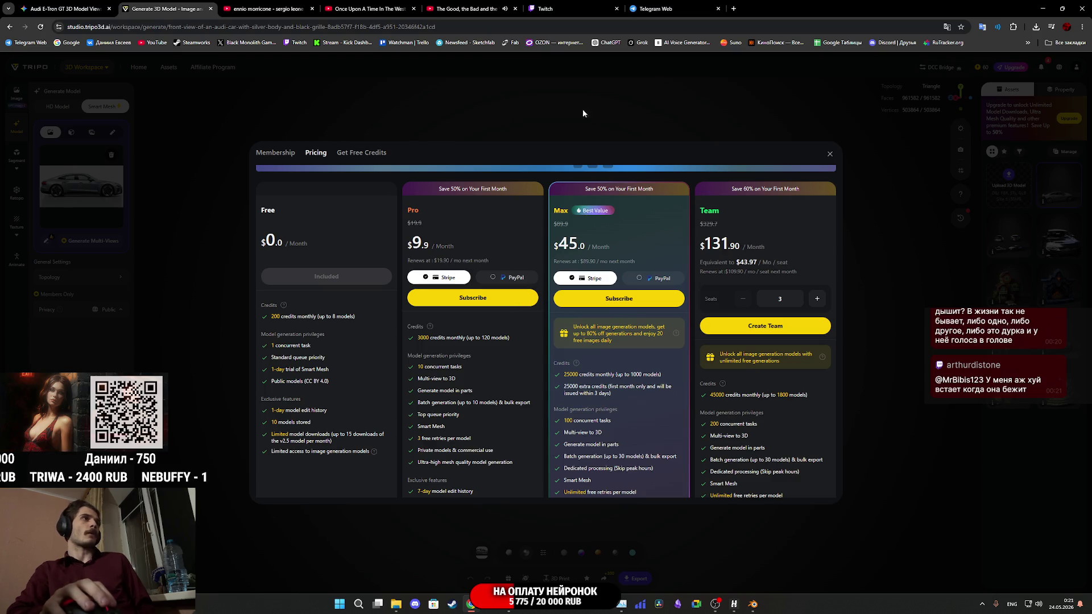
key(ctrl+9)
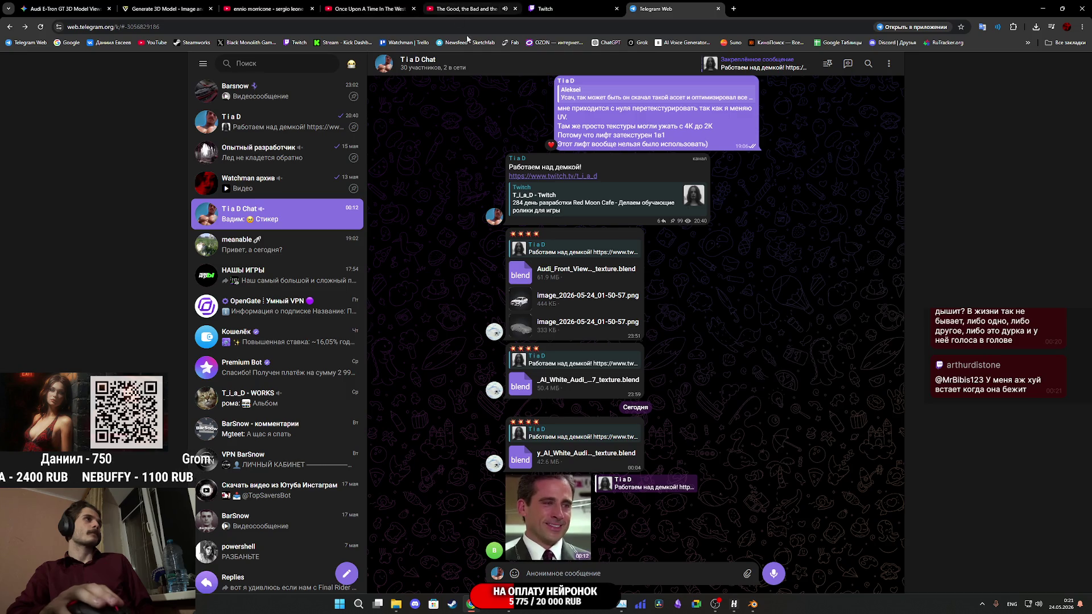
Pause and resume the Once Upon A Time In The West video, then close its tab.
click(372, 7)
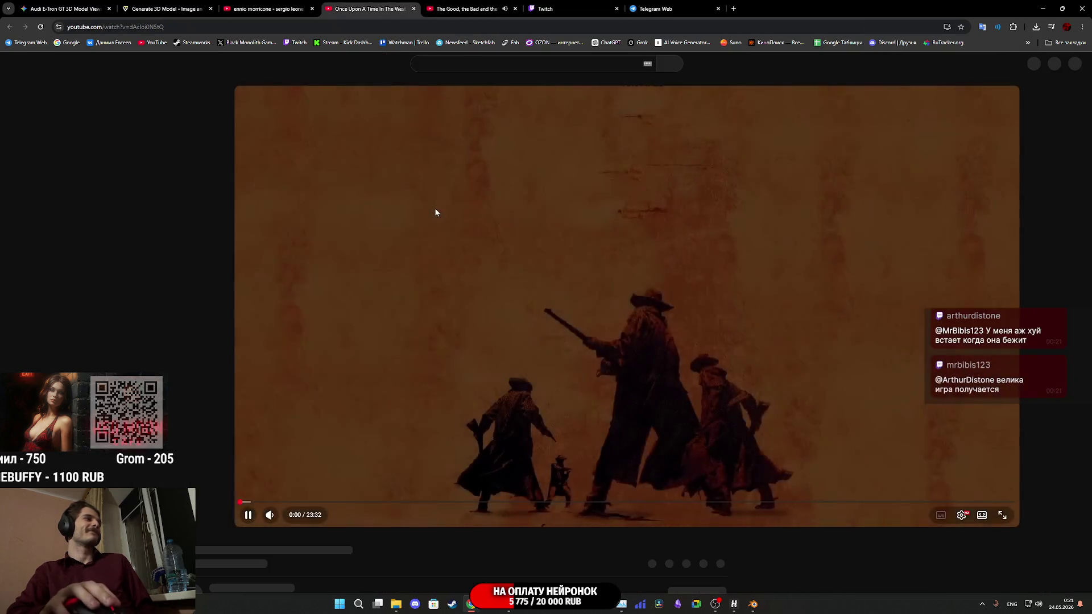
click(434, 207)
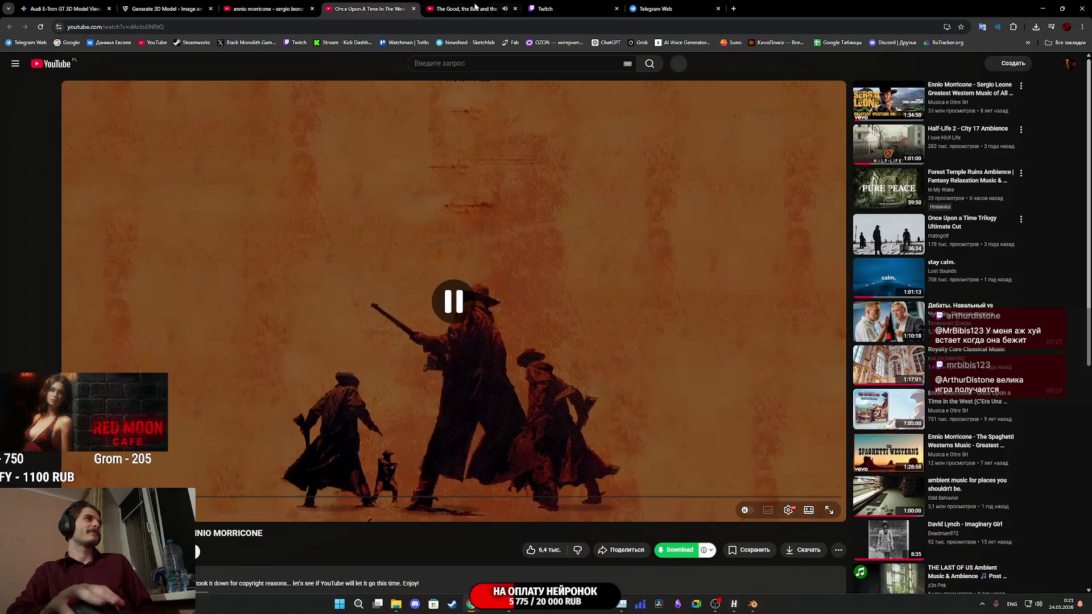
click(475, 7)
click(502, 237)
key(ctrl+shift+Tab)
click(502, 237)
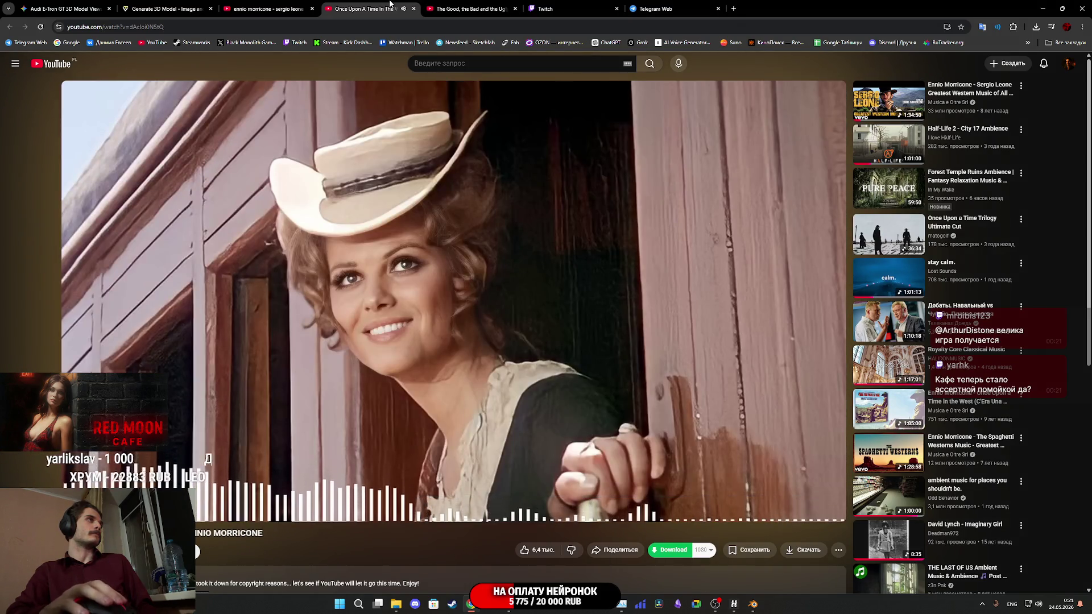
click(414, 9)
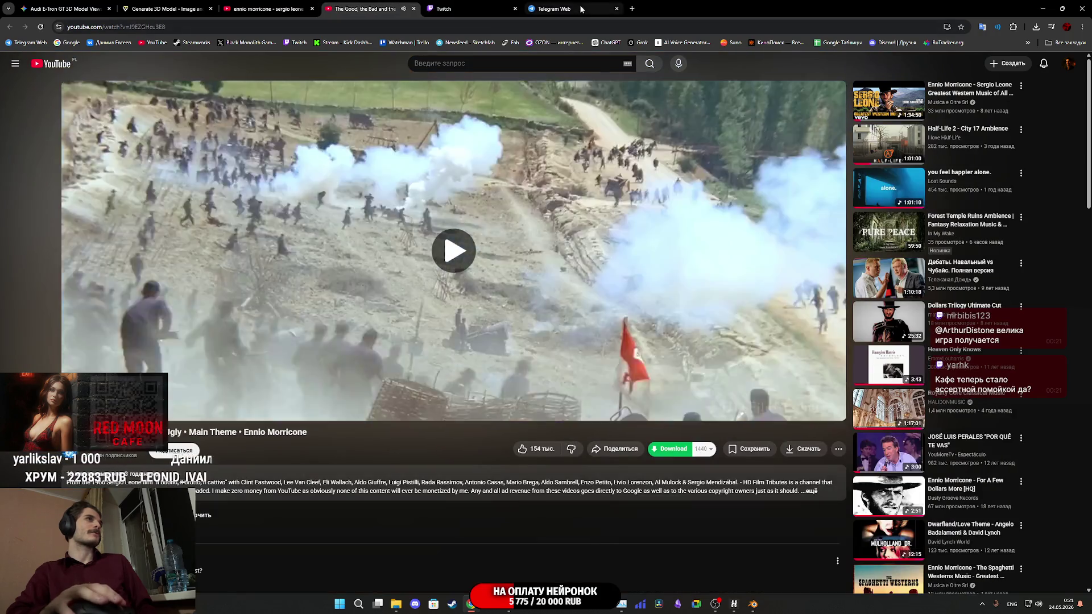
Glance at the Telegram and Twitch tabs, then return to the Gemini chat with the car collage.
click(519, 8)
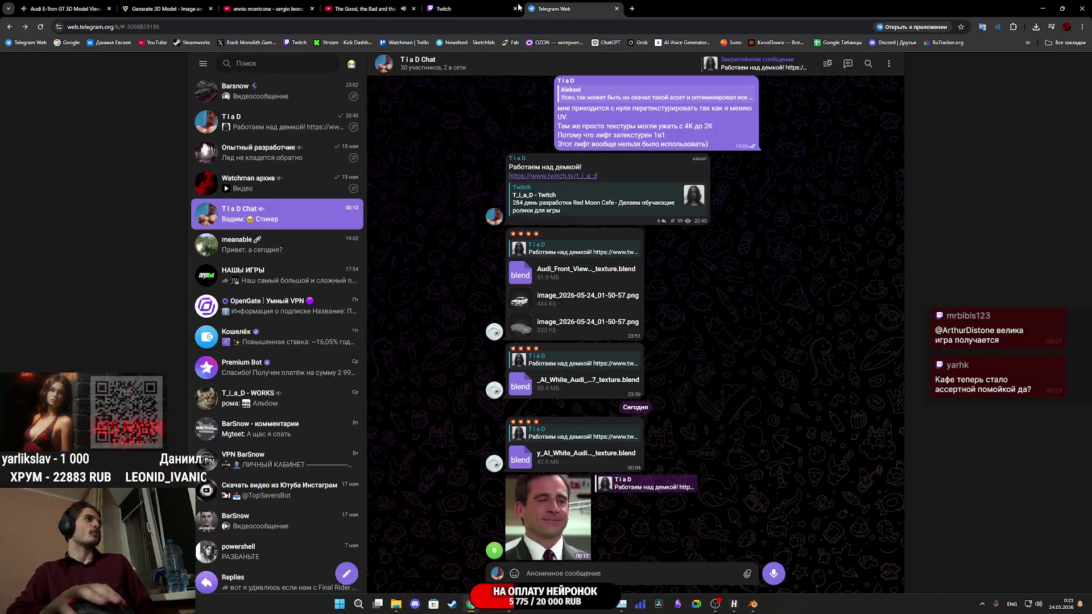
click(493, 5)
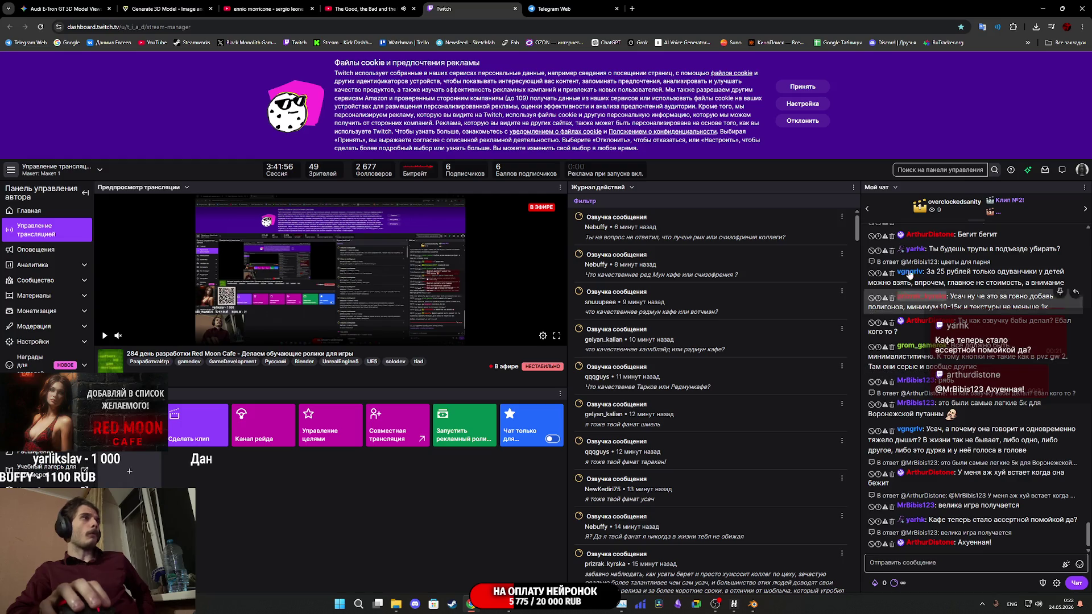
key(ctrl+1)
click(358, 421)
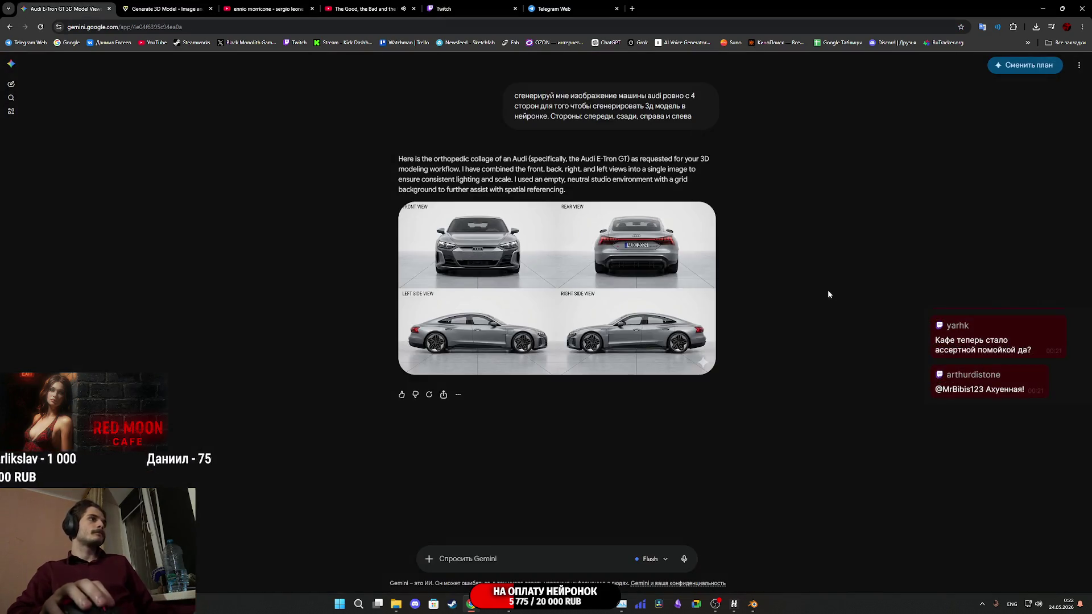
Attach Baked_BaseColor.png from Downloads to the Gemini prompt.
click(396, 604)
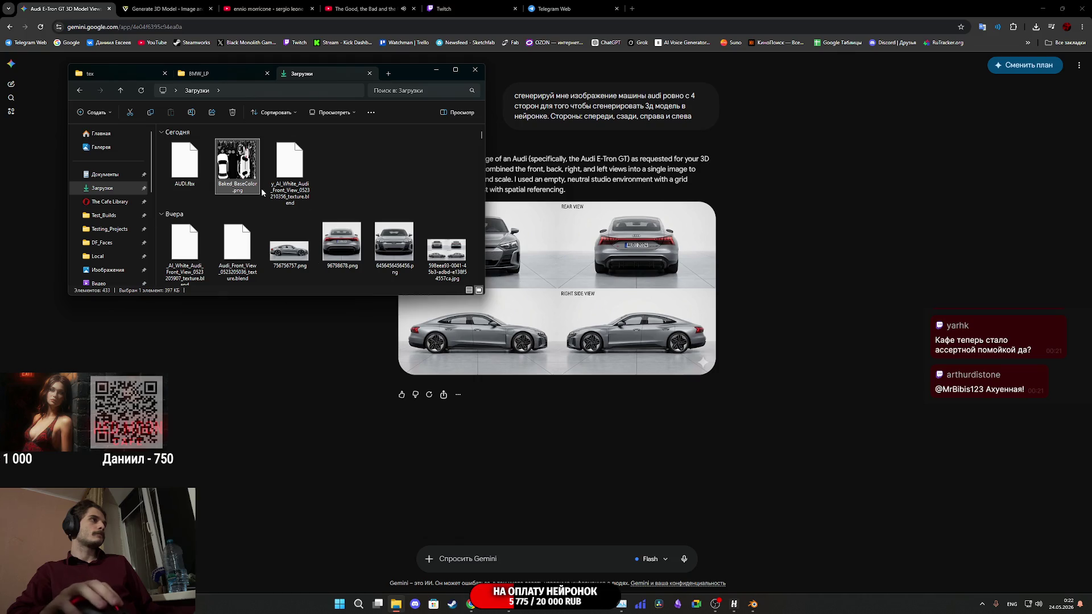
mouse_move(237, 165)
mouse_down()
mouse_move(564, 458)
mouse_move(554, 529)
mouse_up()
click(475, 537)
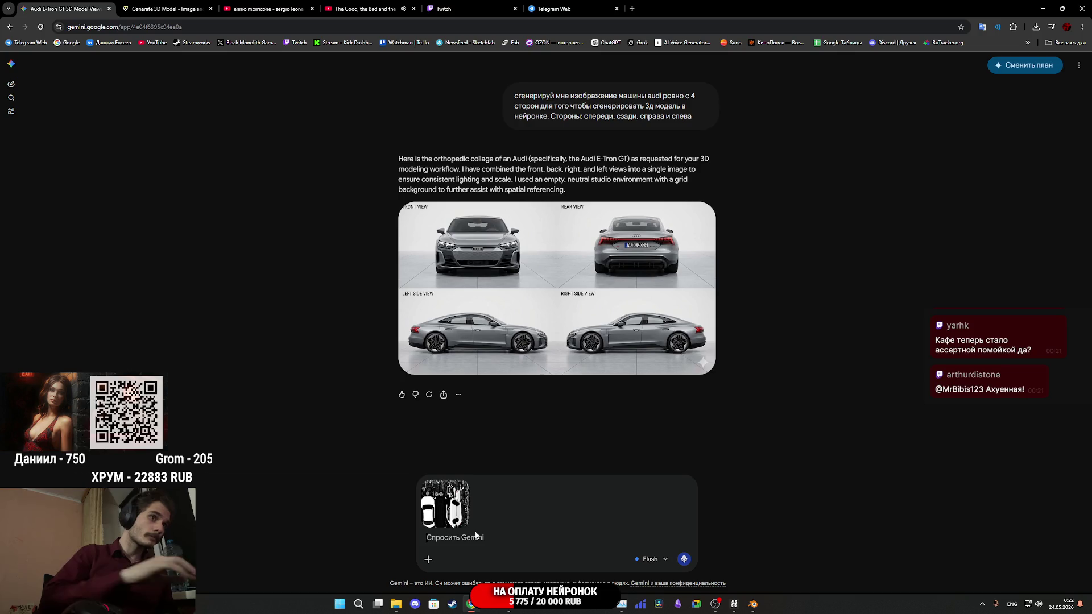
Write a Russian request to make the car texture more realistic and photo-like, and send it.
text(cltkfq)
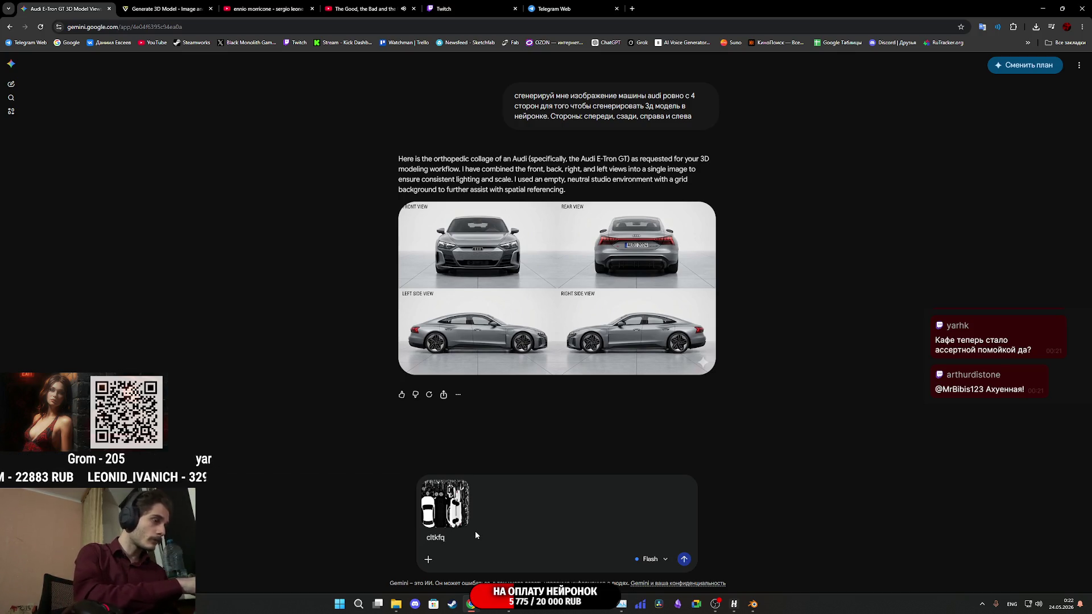
key(BackSpace)
key(BackSpace)
key(BackSpace)
key(alt+shift)
text(сд)
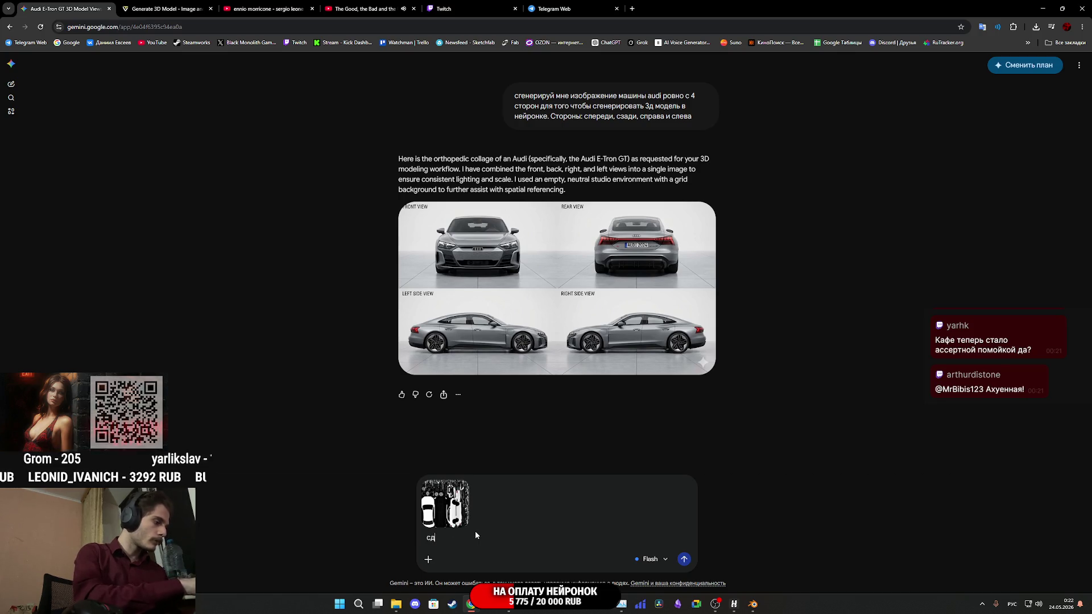
text(елай )
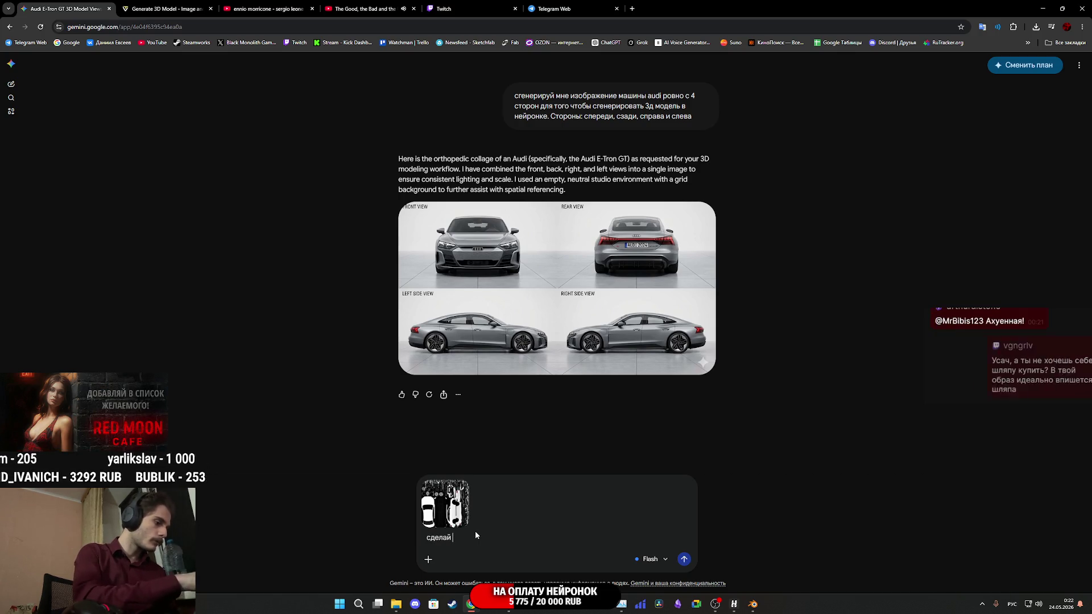
text(эту текстуру для 3д модели)
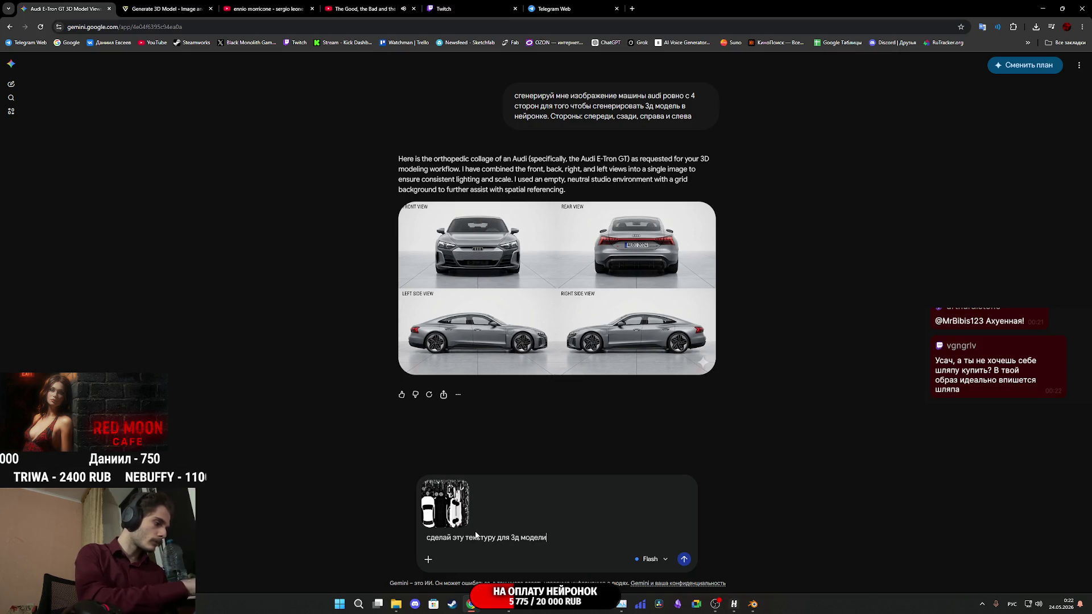
text( машины более реалистичной добавь д)
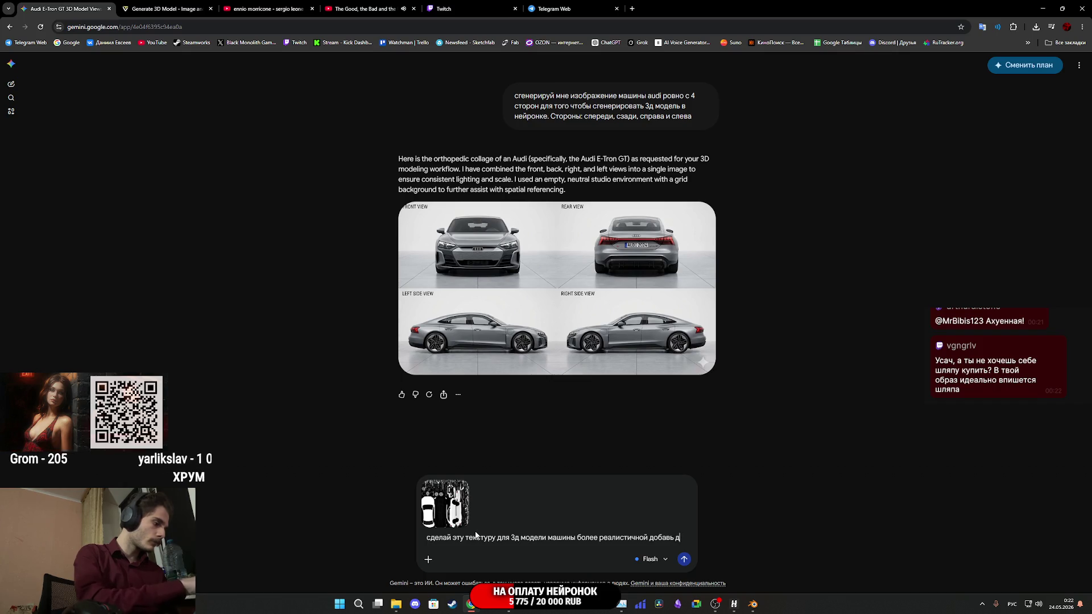
text(еталей будто это фото текстура)
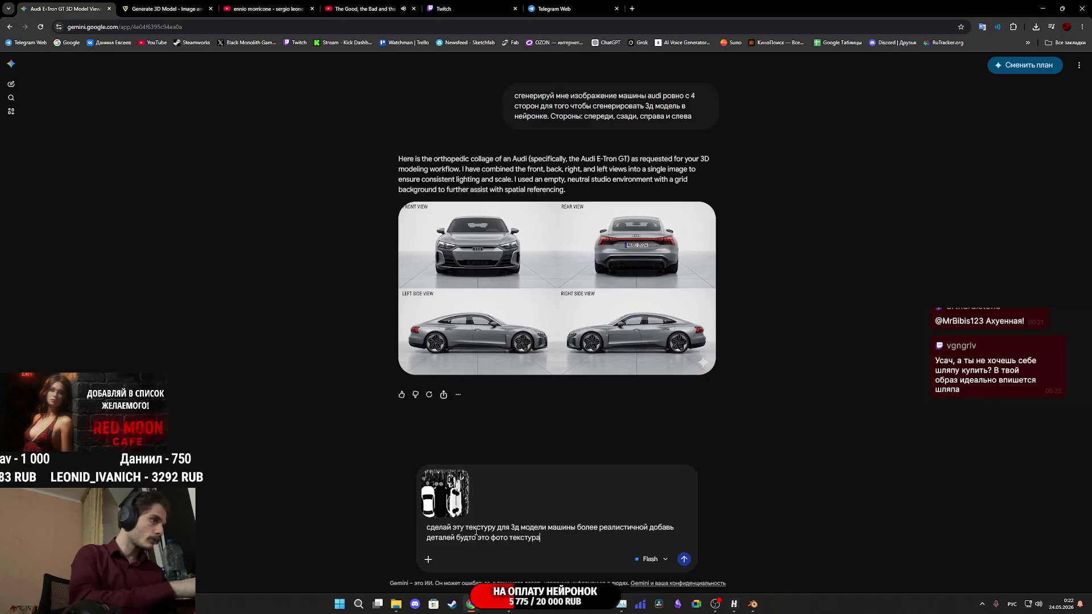
click(683, 561)
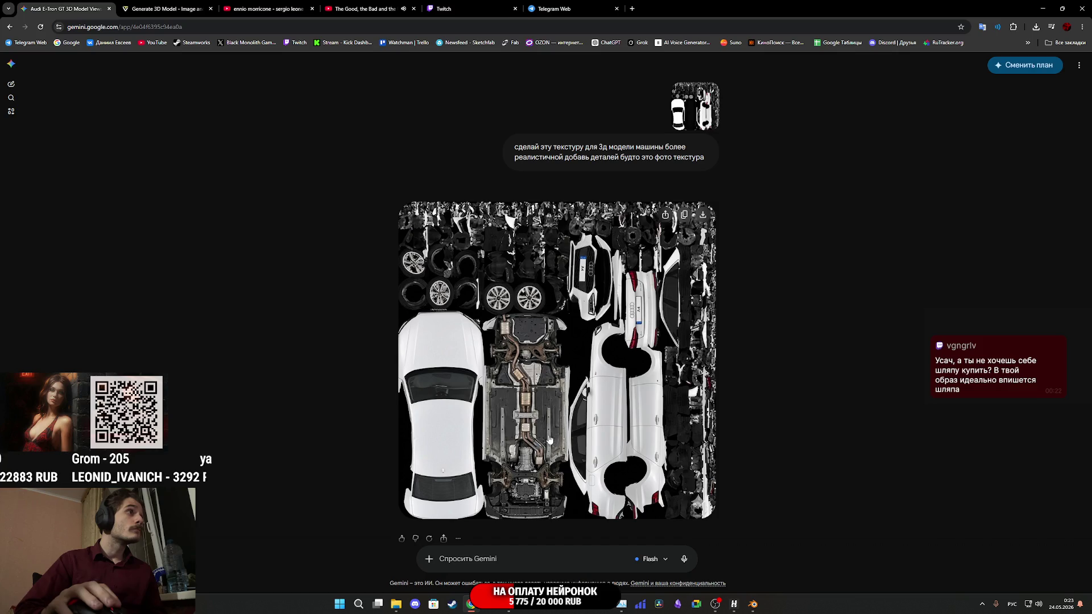
Save Gemini's generated realistic car texture to Downloads as a JPG, then return to Unreal Editor.
click(694, 102)
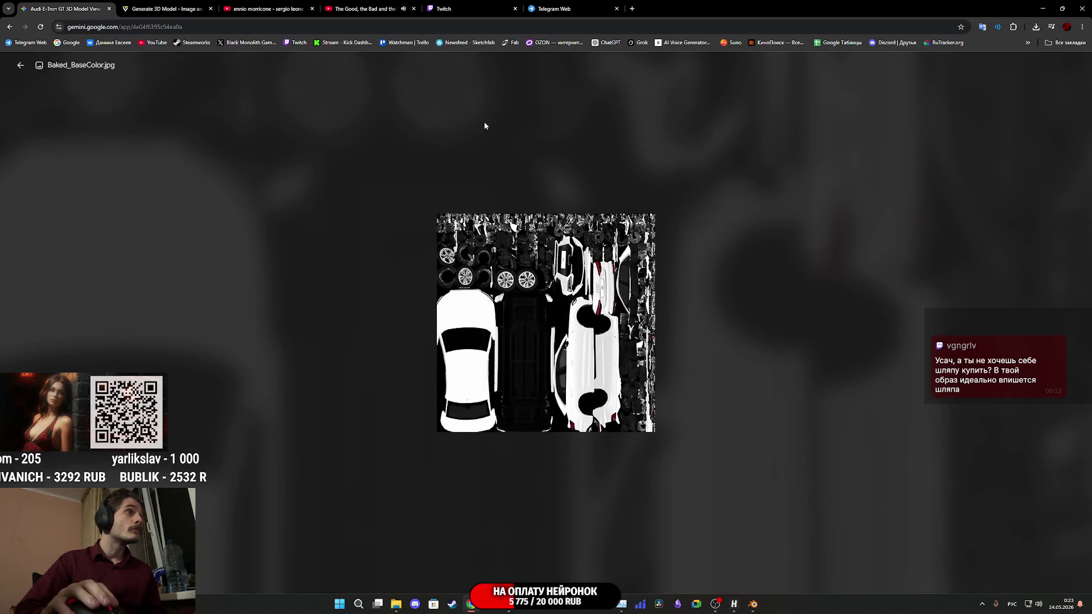
click(484, 125)
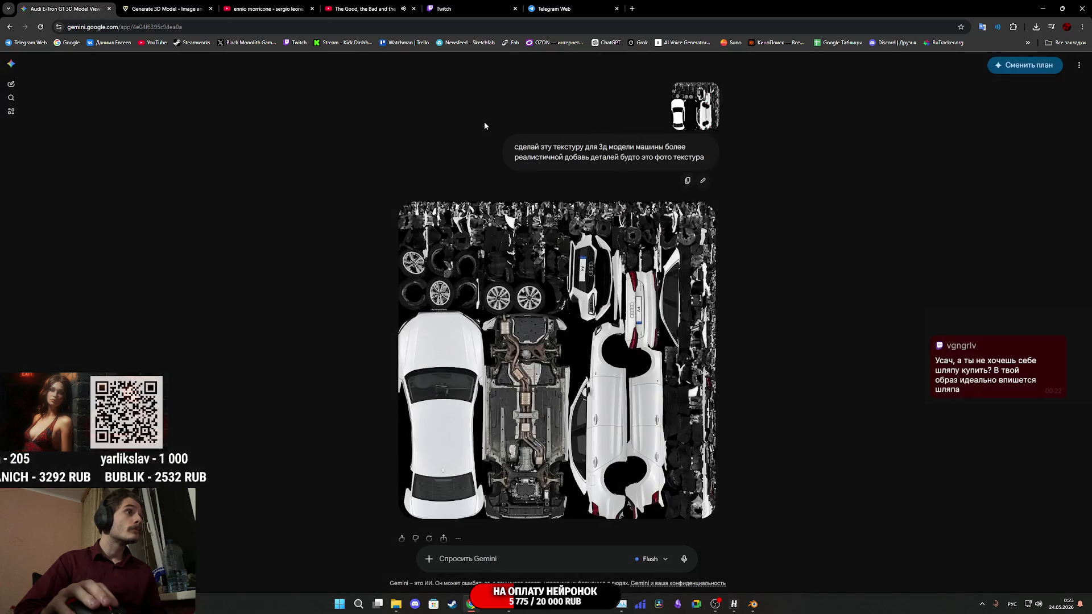
click(539, 393)
right_click(538, 385)
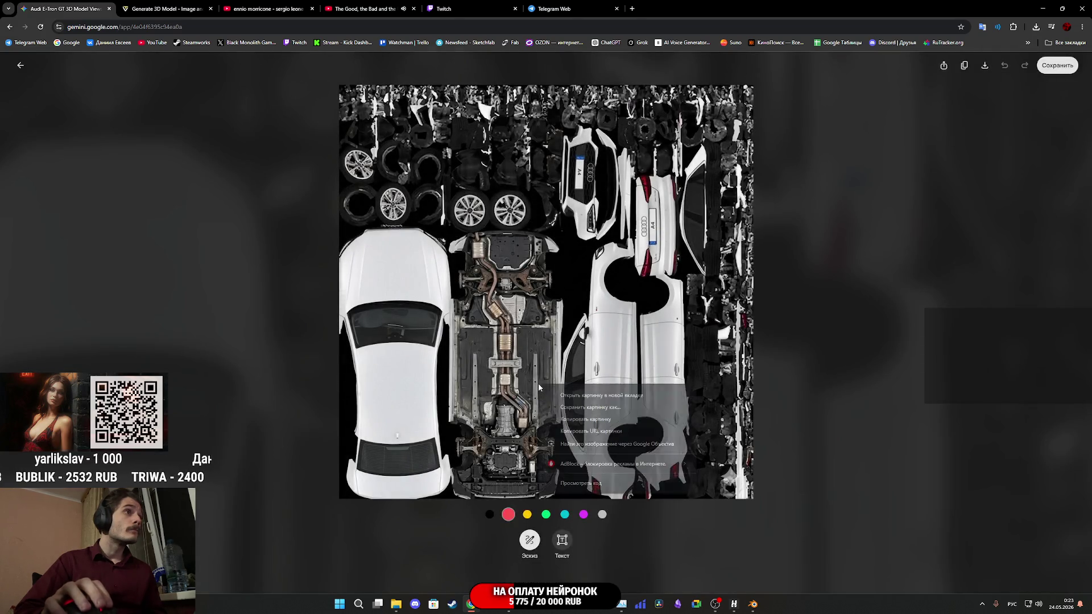
click(583, 409)
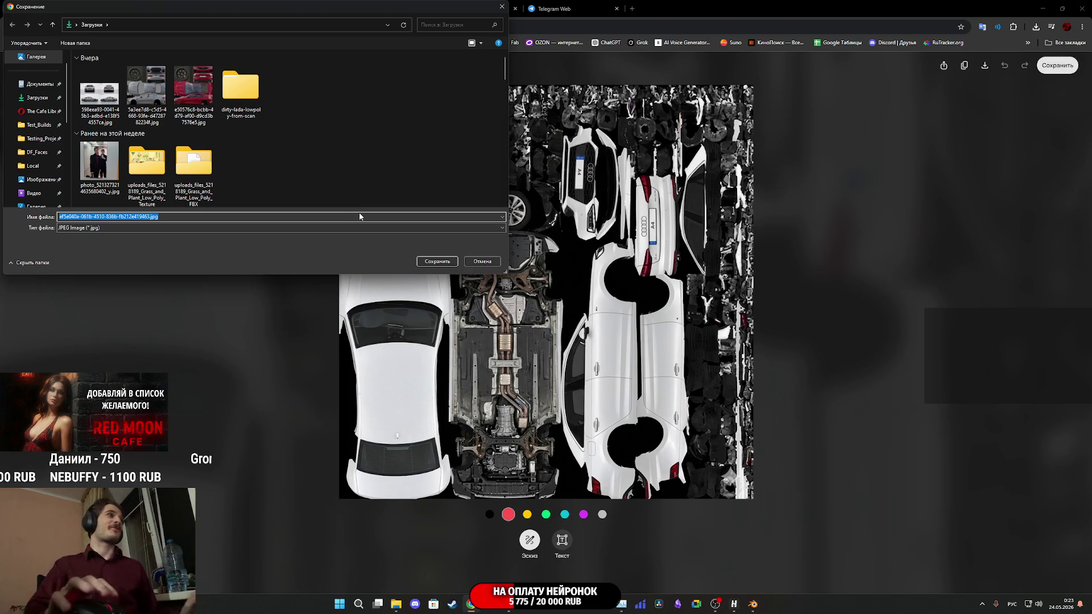
click(435, 262)
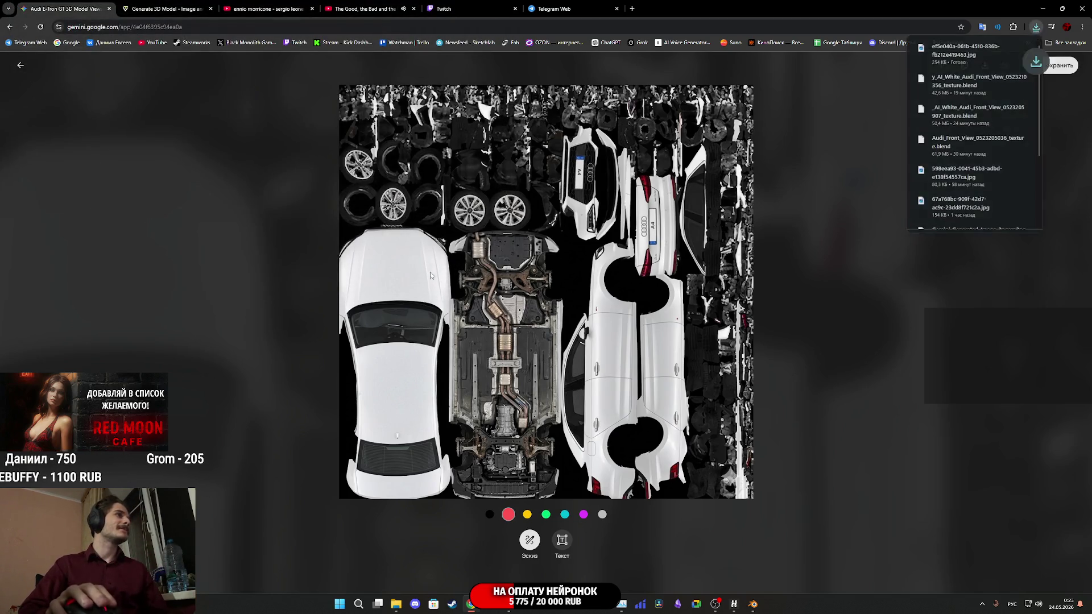
mouse_move(509, 610)
click(485, 556)
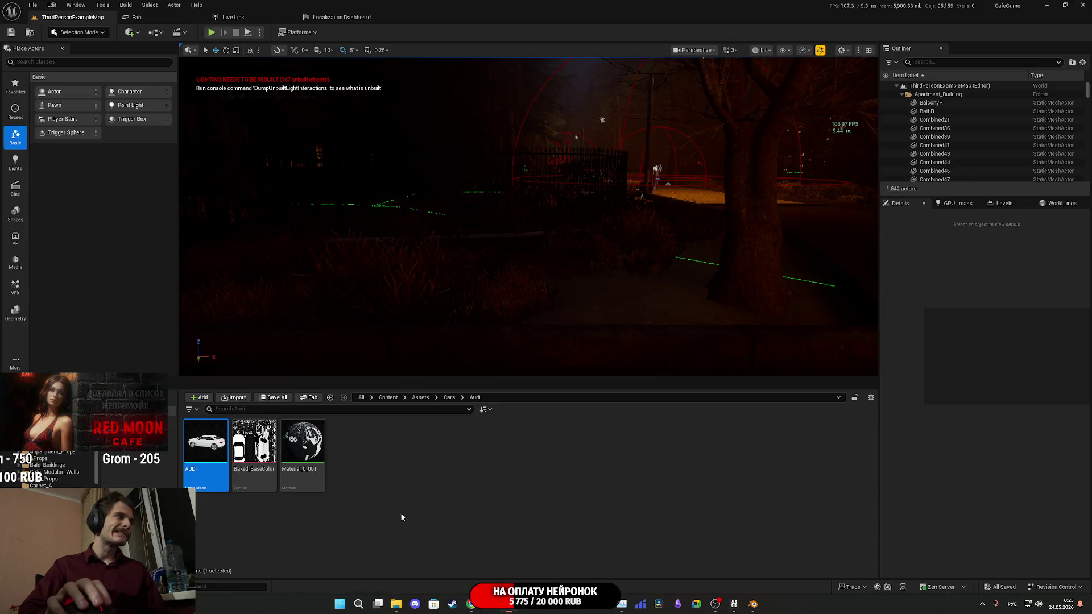
Import the downloaded JPG texture from Downloads into the Audi content folder.
click(396, 604)
drag(342, 169, 415, 484)
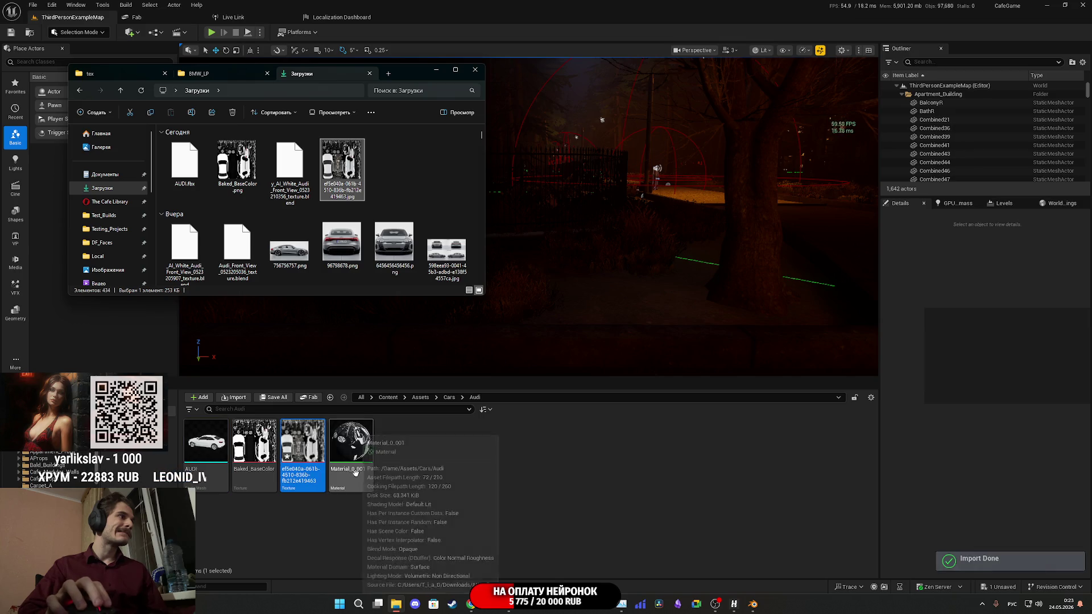
click(302, 448)
Set the texture's Maximum Texture Size to 512 and Texture Group to 8 Bit Data.
double_click(302, 448)
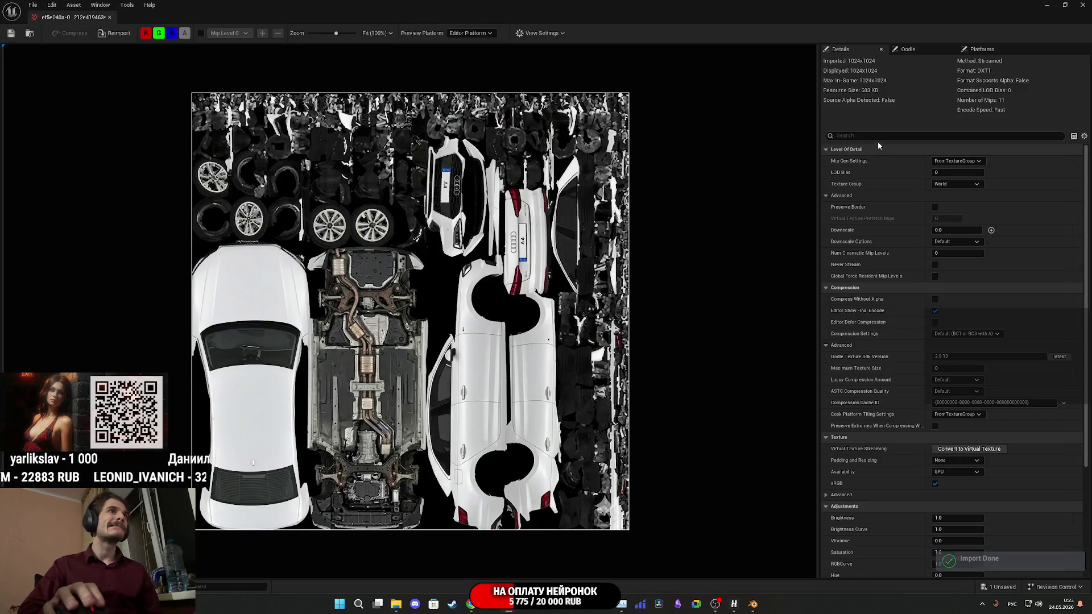
text(мф)
key(BackSpace)
key(alt+shift)
text(max)
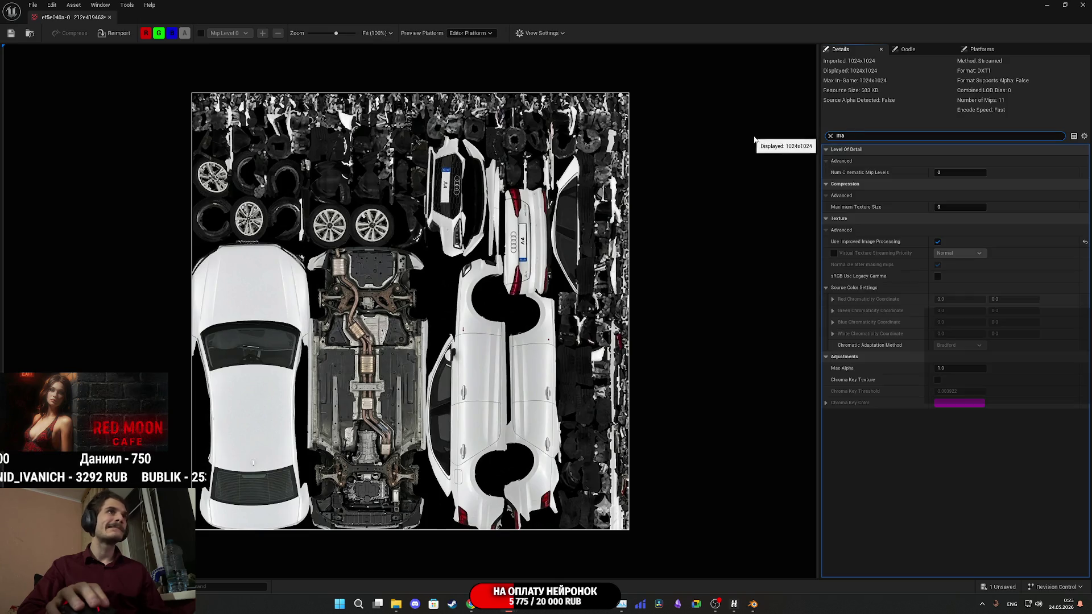
click(949, 173)
text(512)
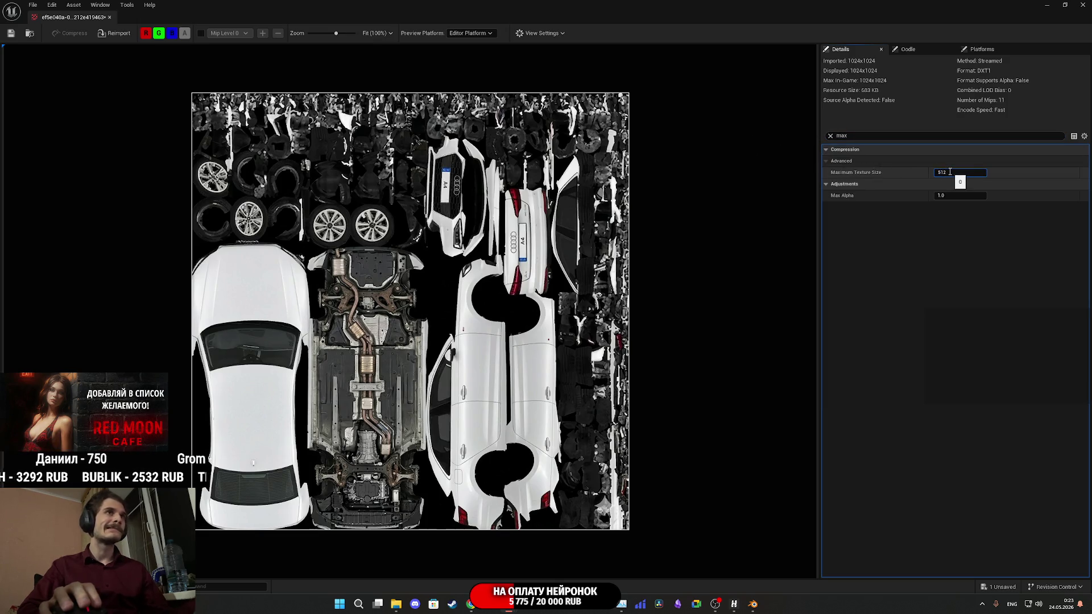
key(Return)
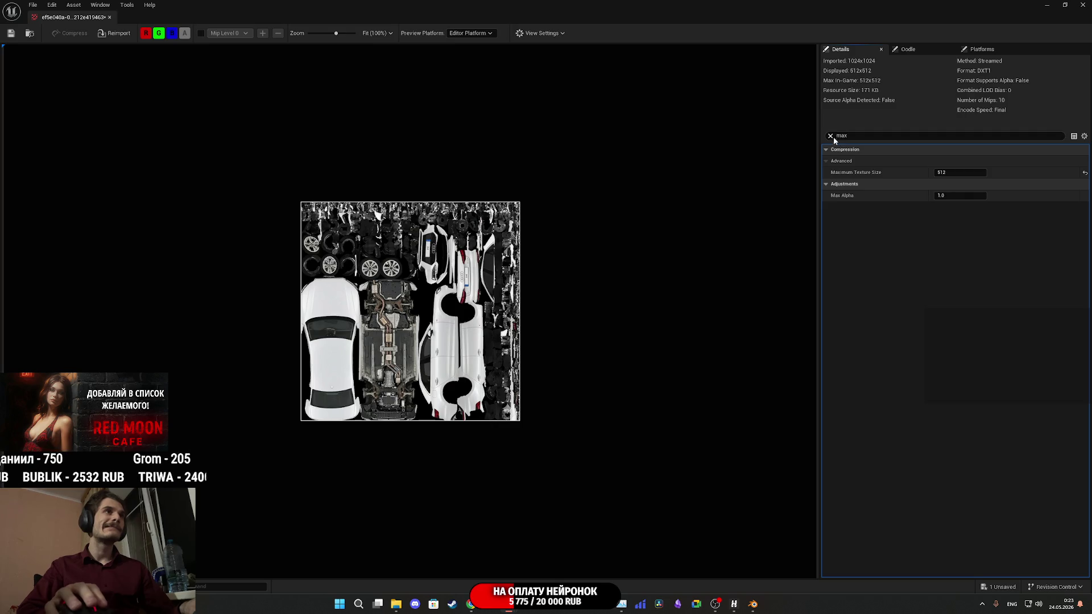
click(832, 136)
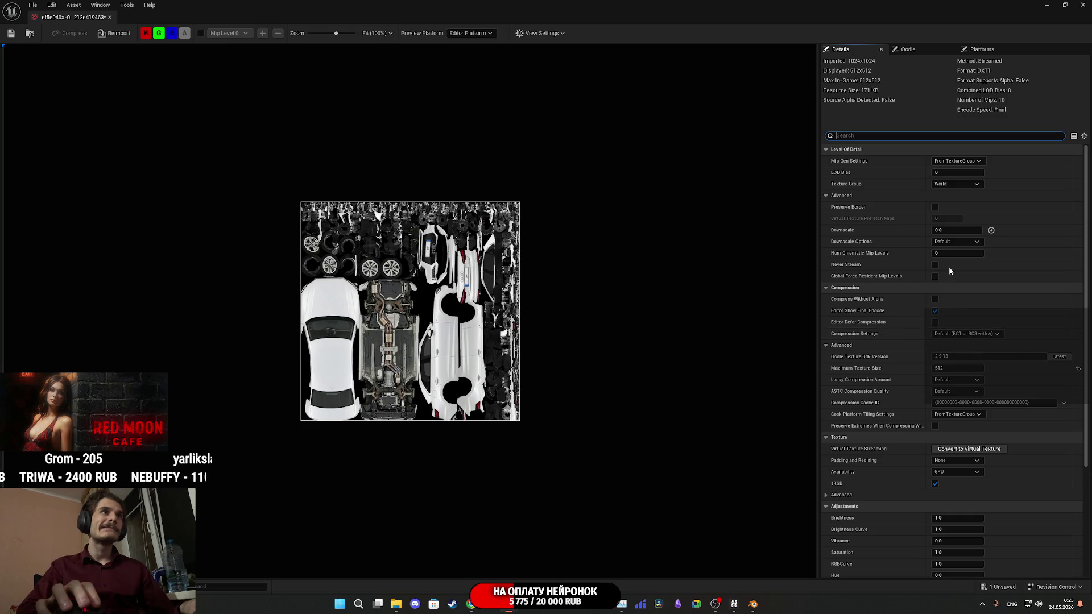
click(952, 185)
scroll(965, 267, down, 5)
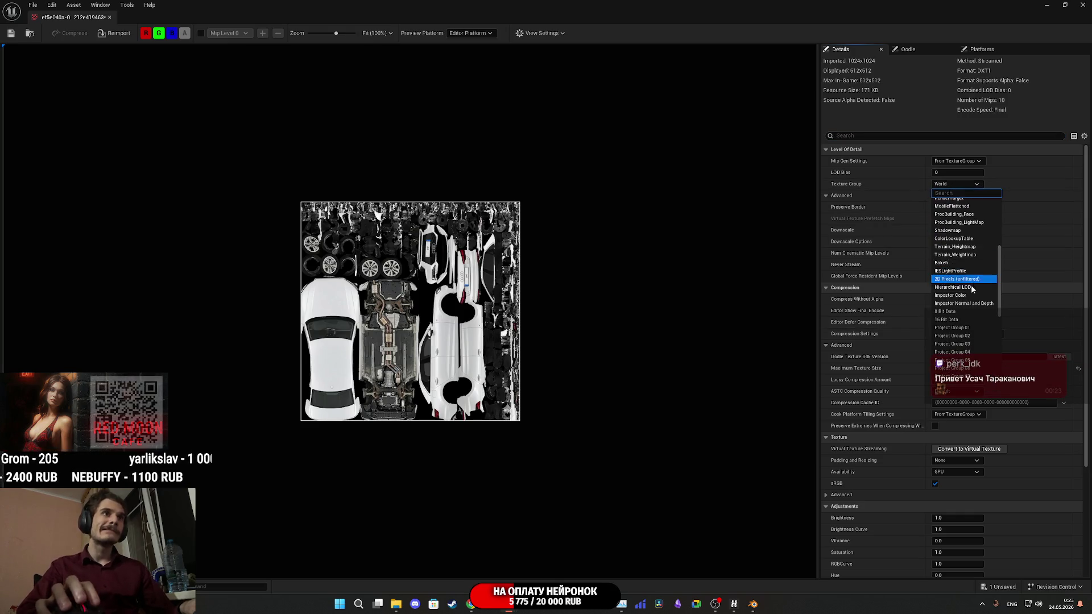
click(966, 314)
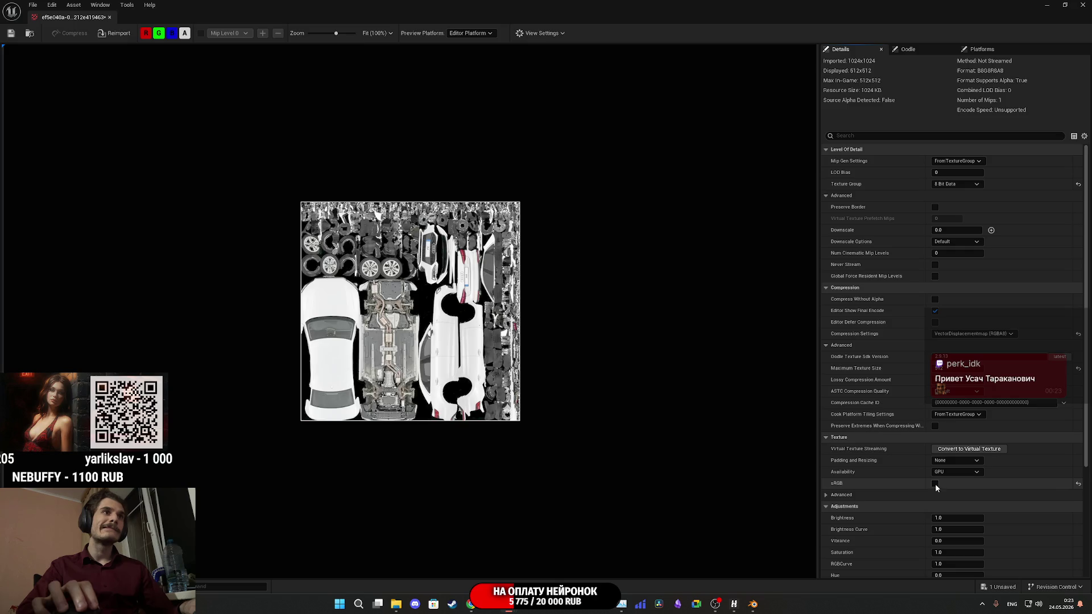
key(alt+F4)
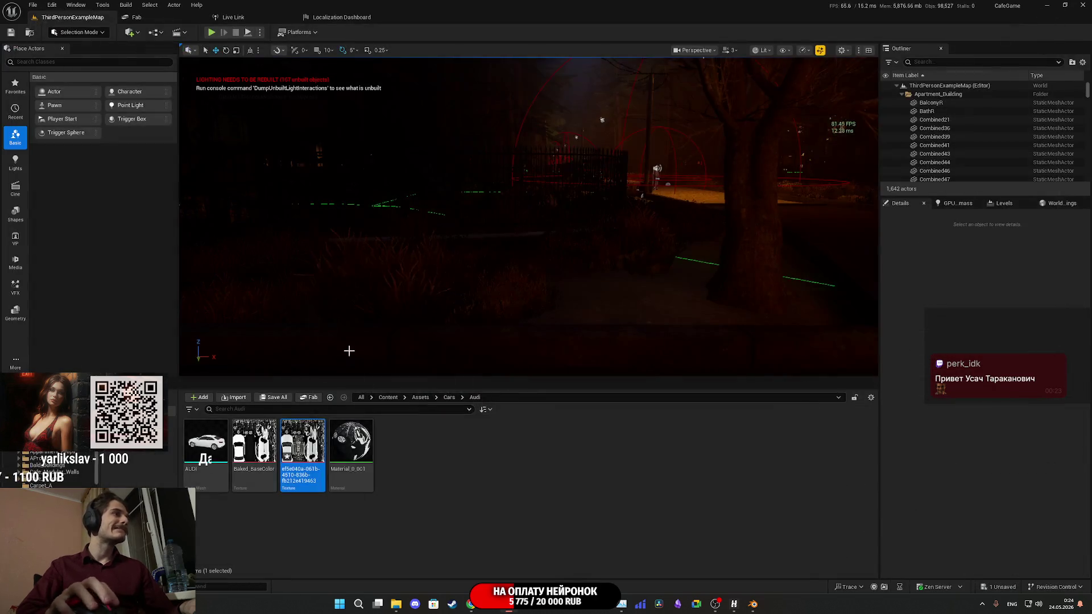
key(alt+F4)
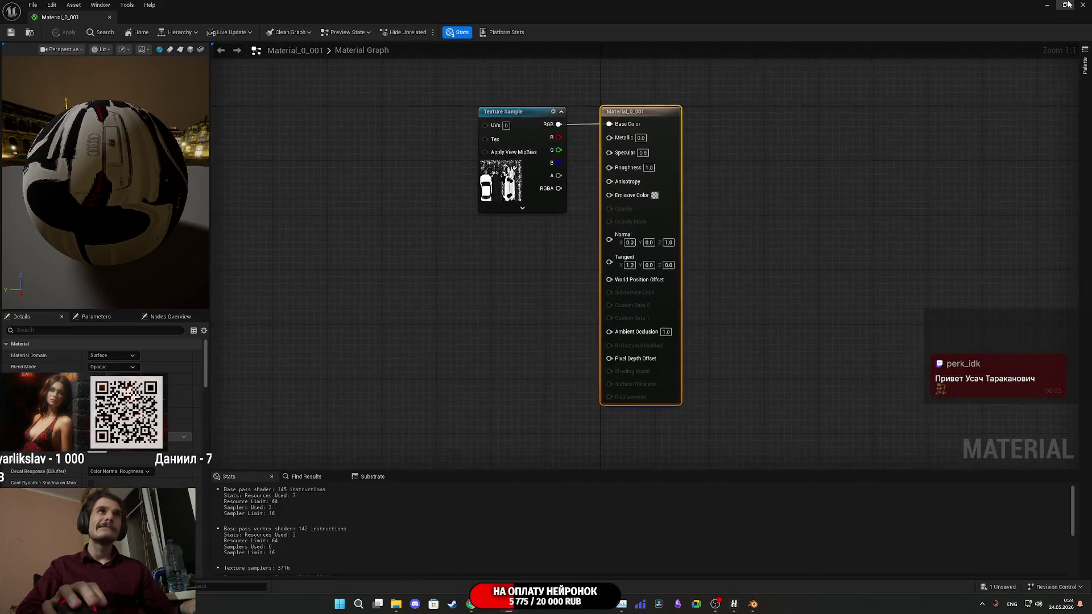
click(1065, 5)
click(299, 448)
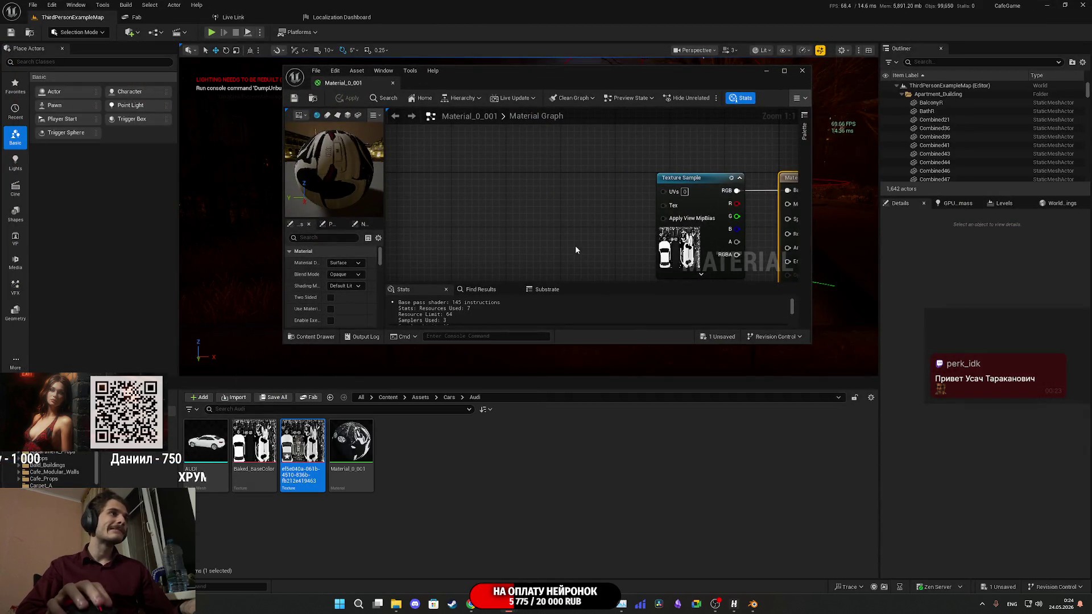
click(680, 241)
double_click(628, 70)
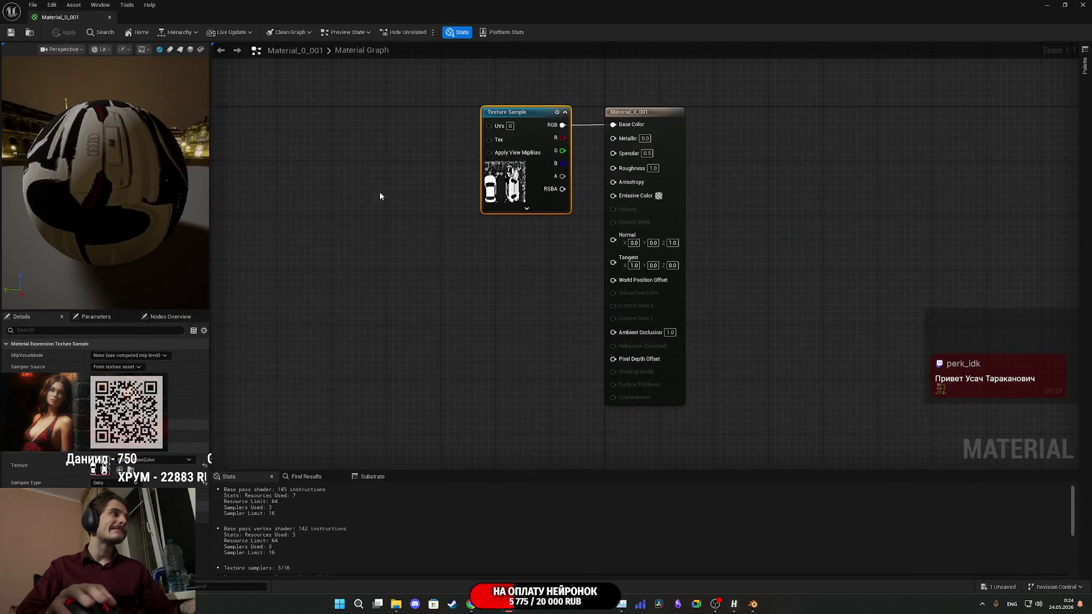
click(11, 33)
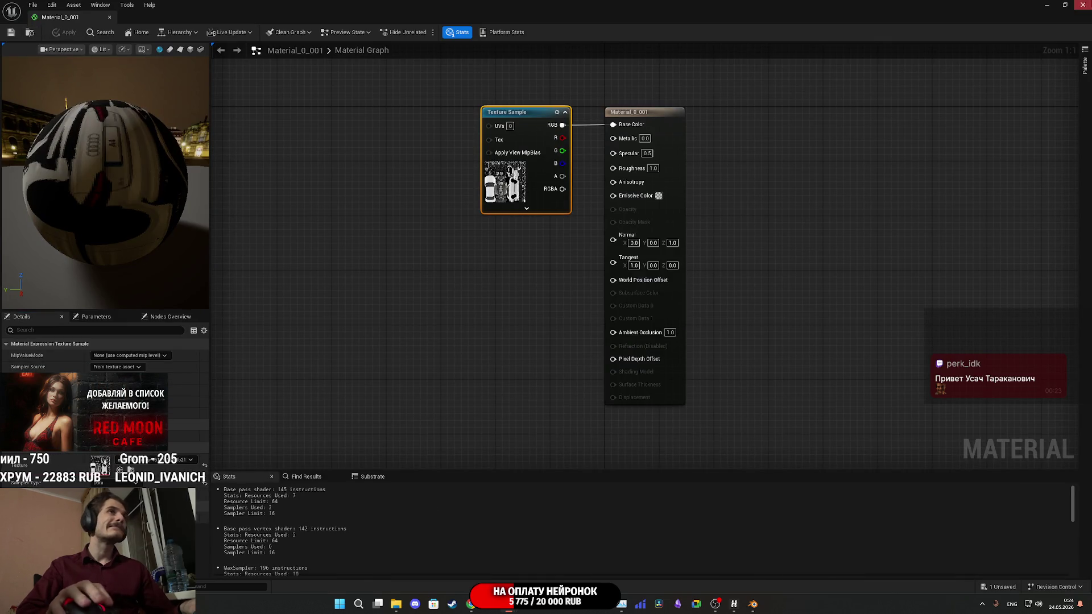
key(alt+Tab)
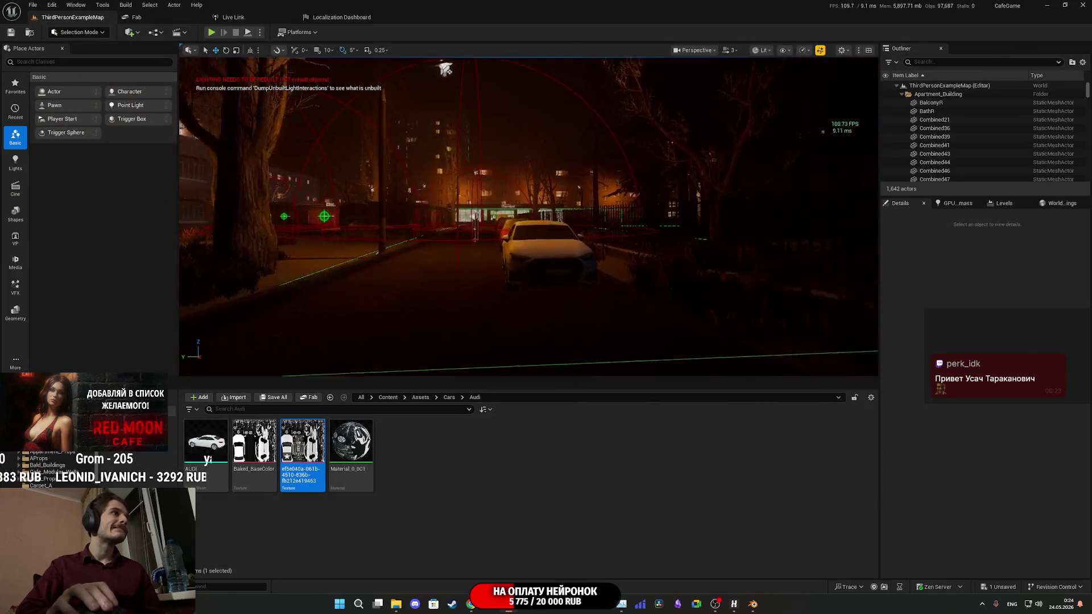
key(w)
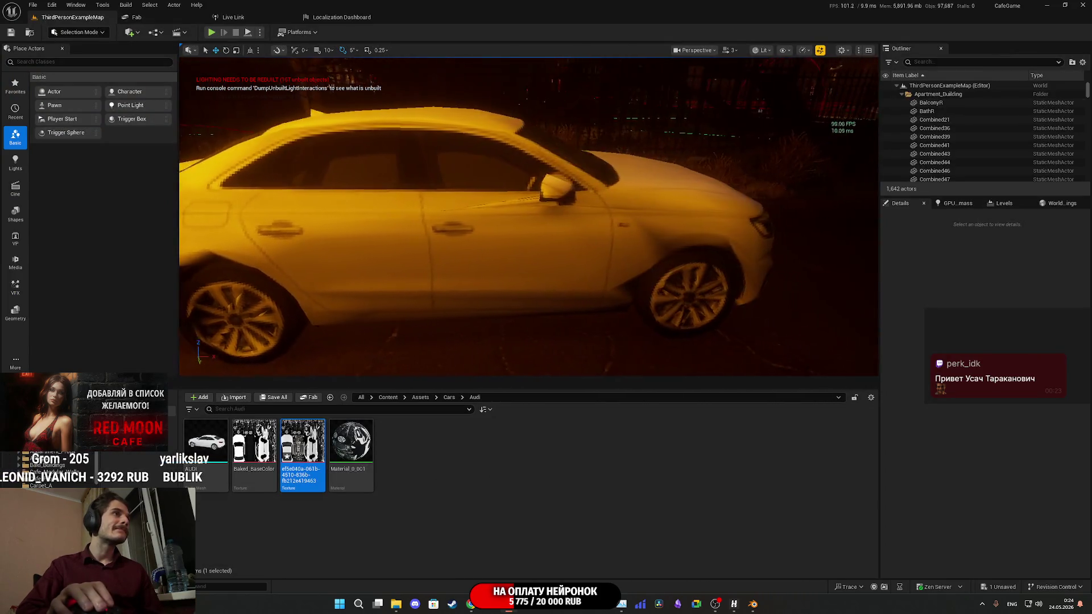
key(d)
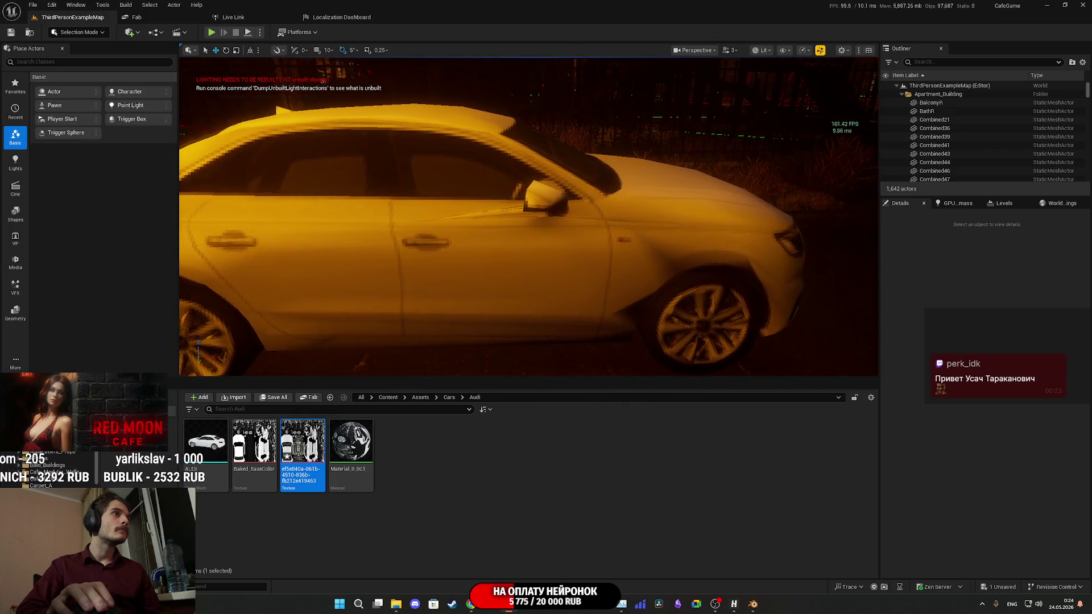
key(a)
key(a)
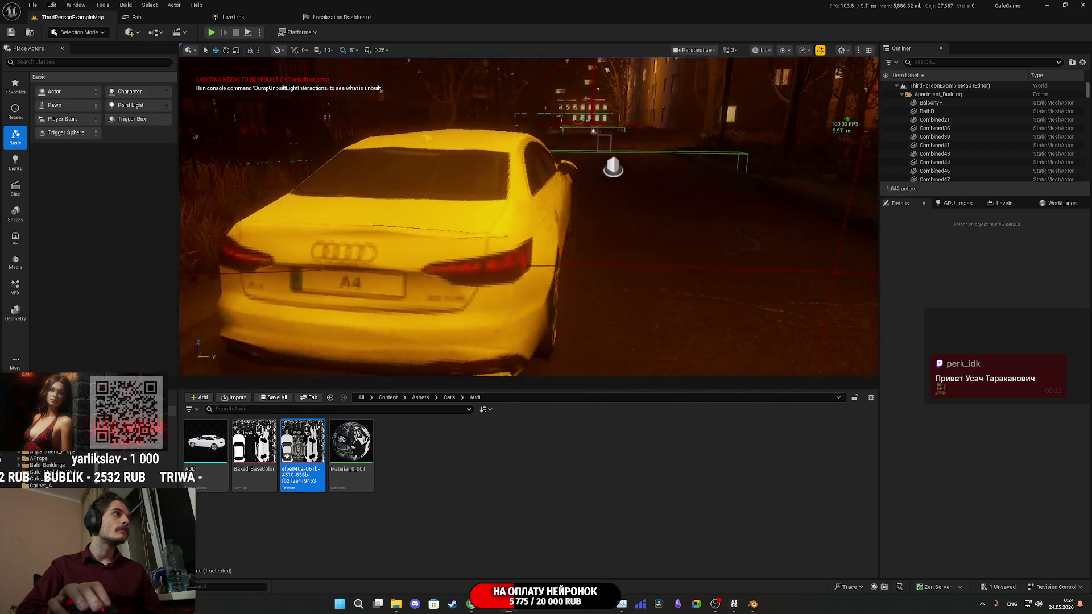
key(a)
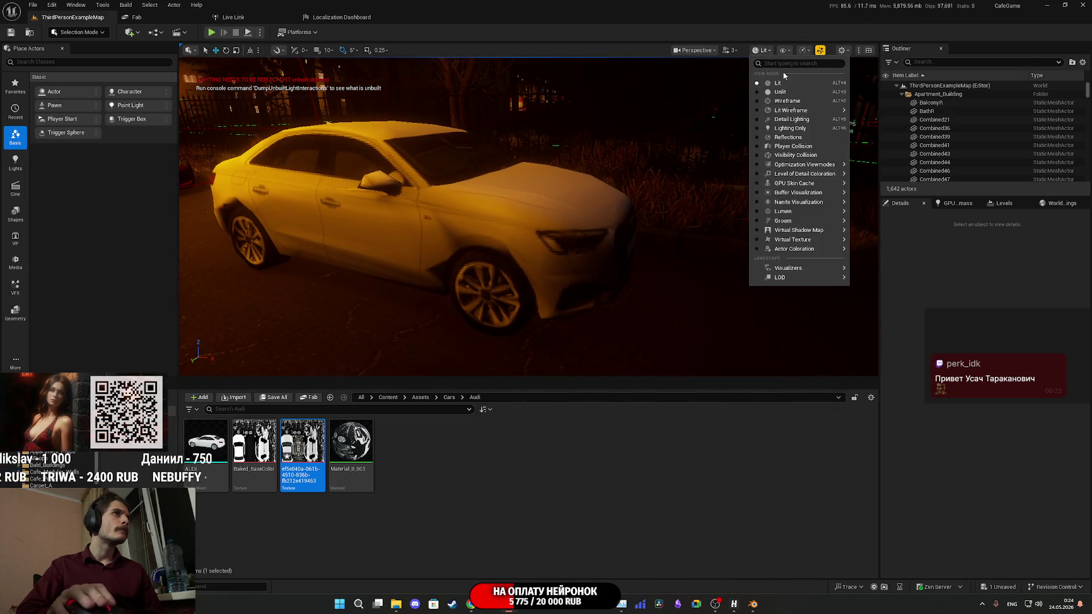
click(782, 91)
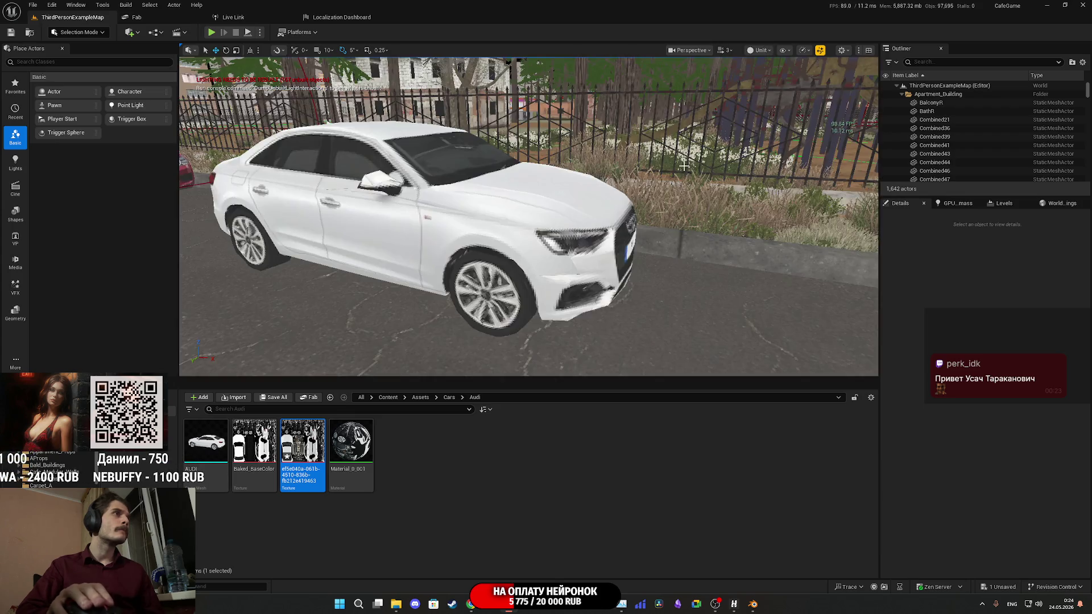
key(a)
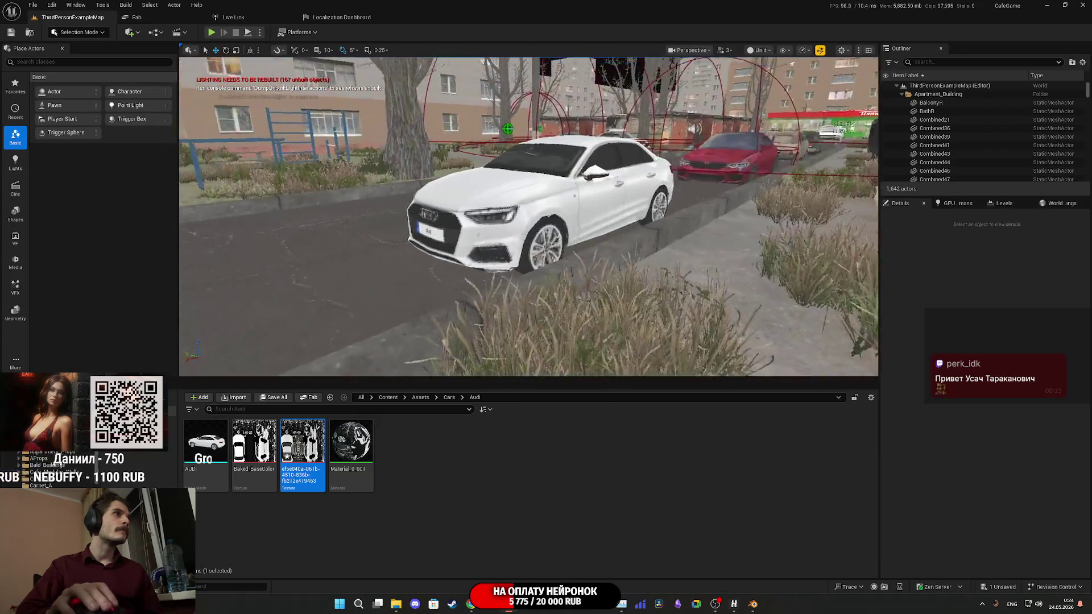
key(d)
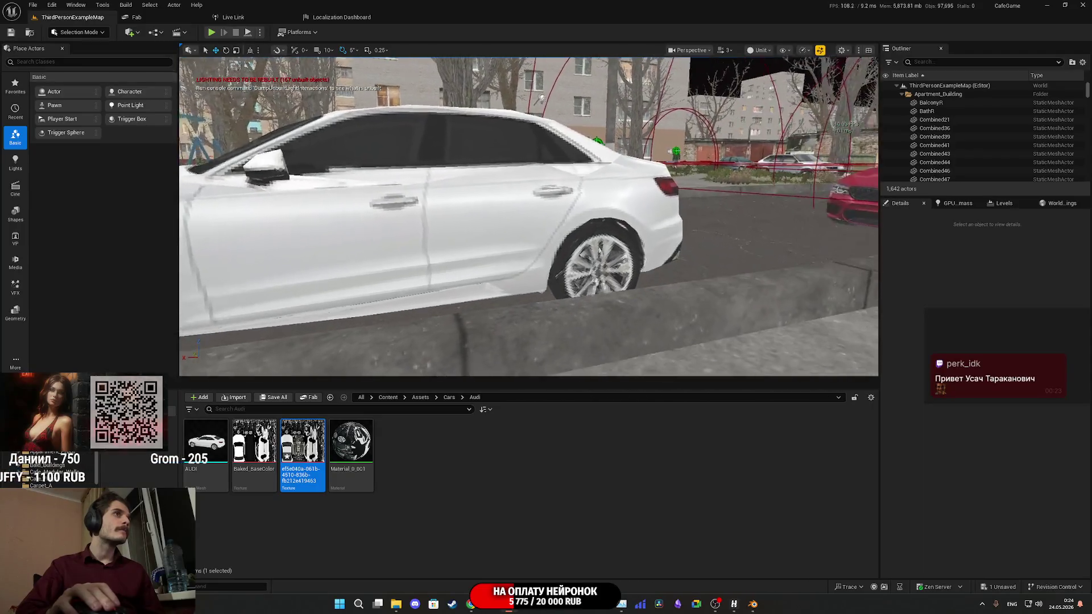
key(s)
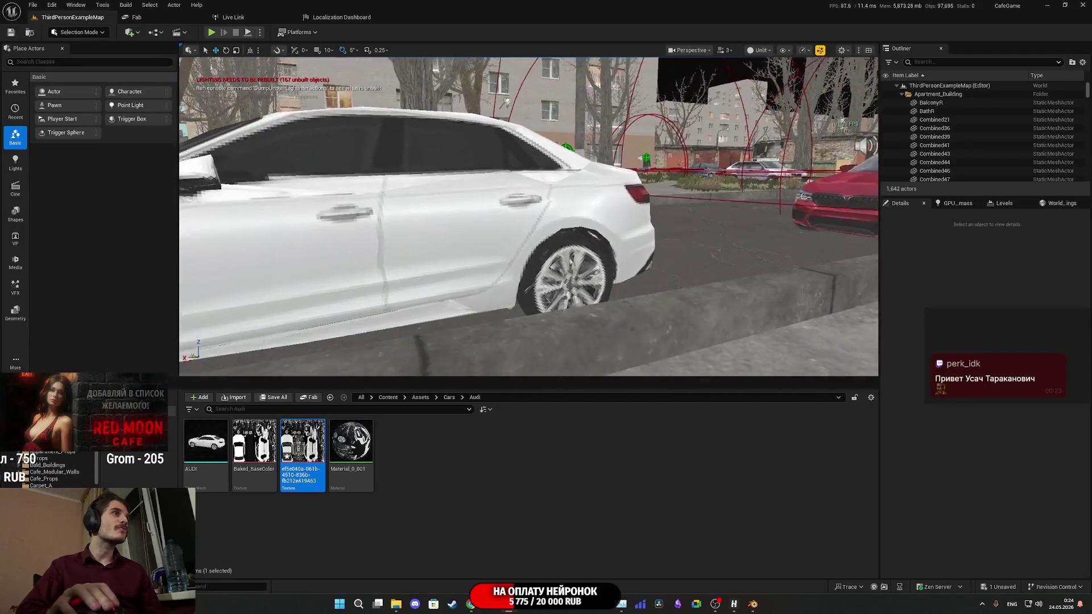
key(w)
key(w)
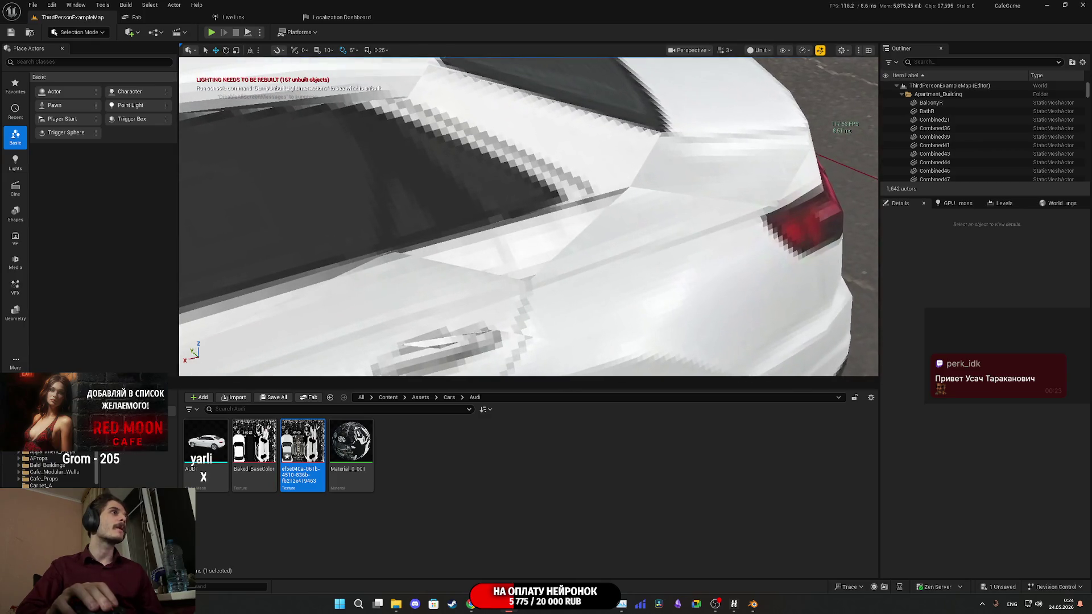
key(s)
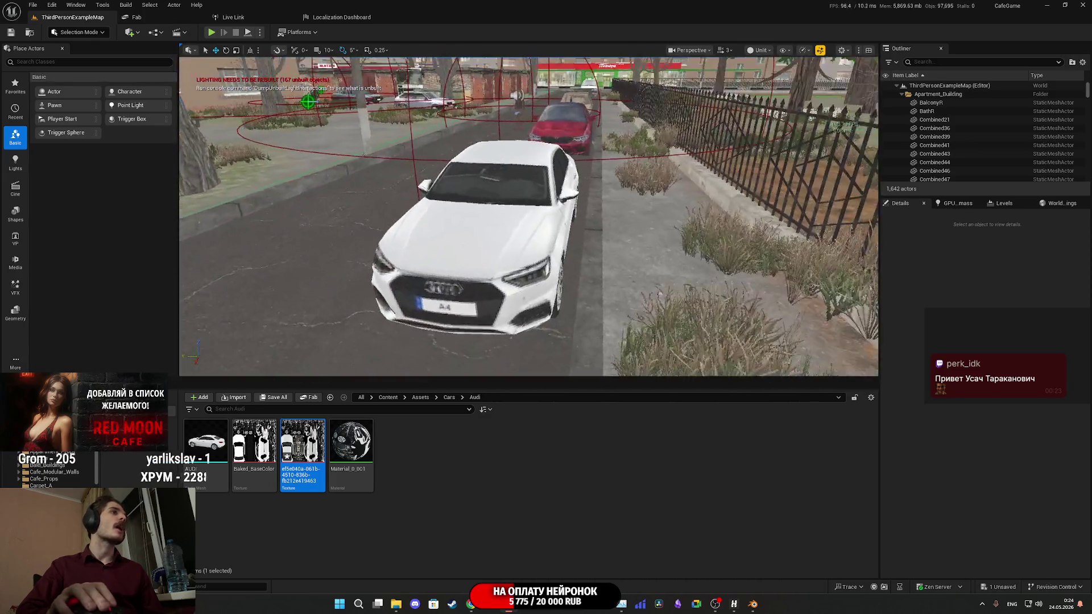
key(w)
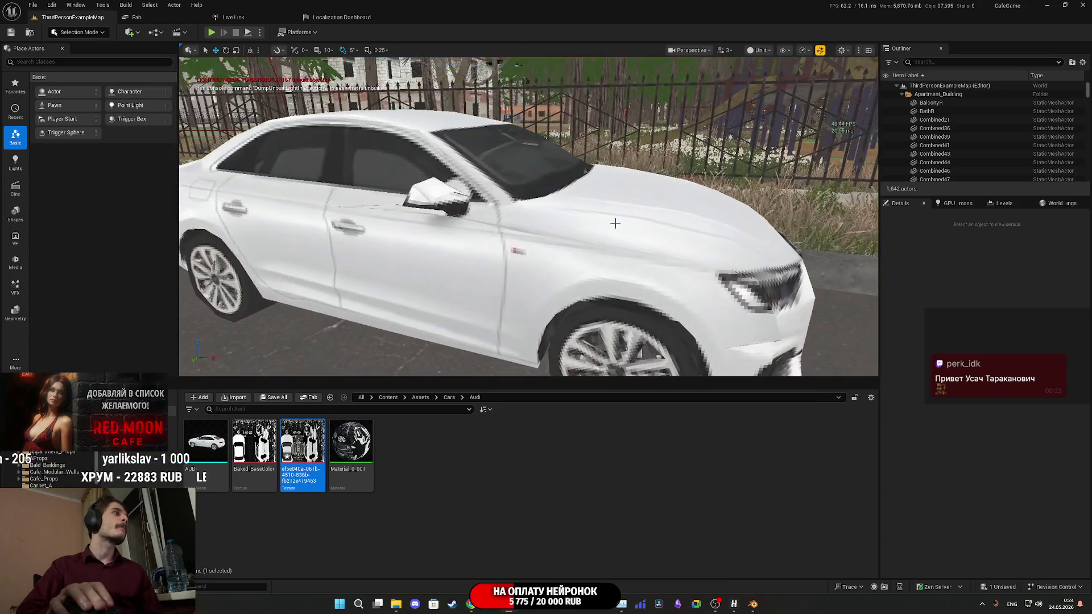
mouse_move(253, 449)
double_click(265, 431)
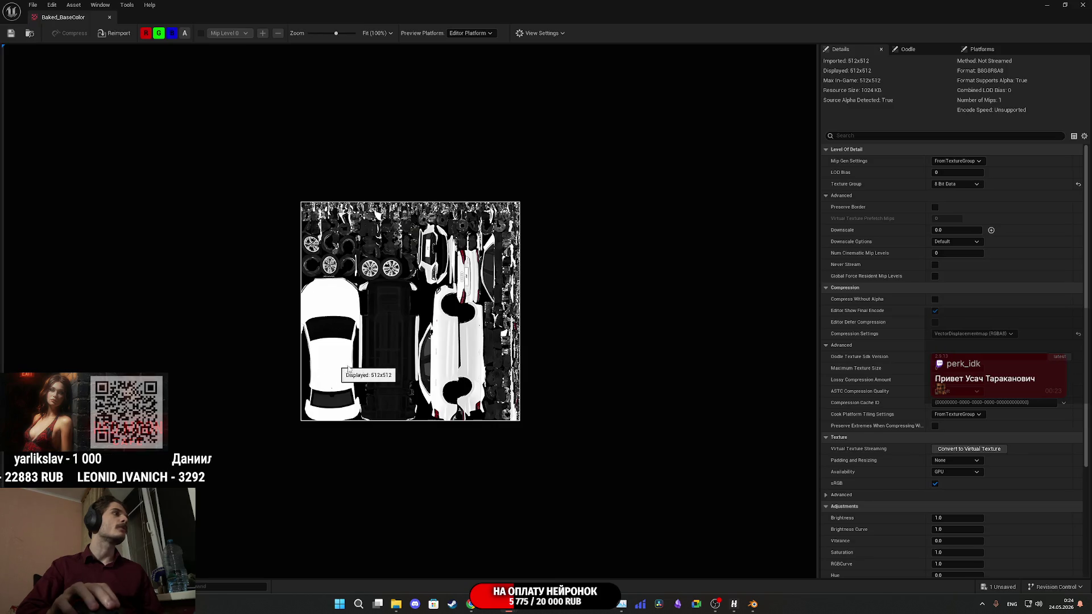
click(1083, 5)
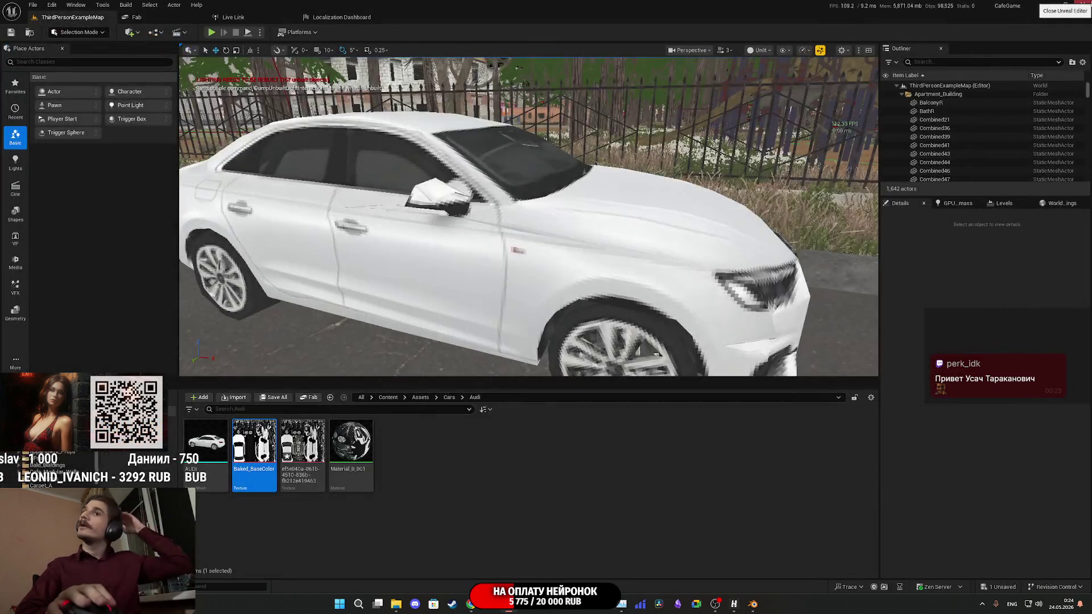
mouse_move(529, 216)
mouse_down()
mouse_move(307, 239)
mouse_move(280, 284)
mouse_up()
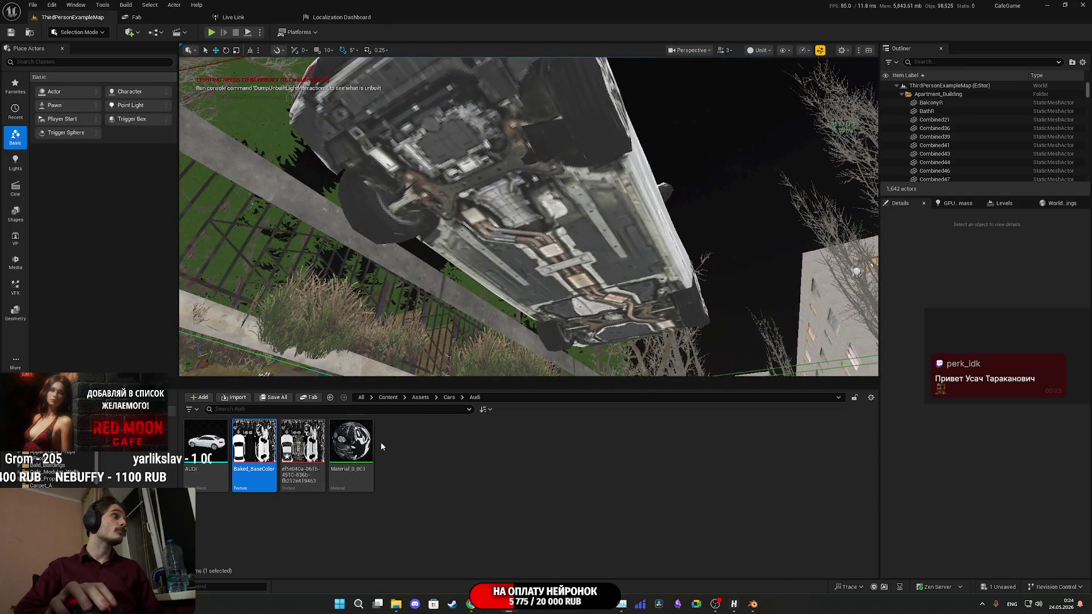
double_click(257, 435)
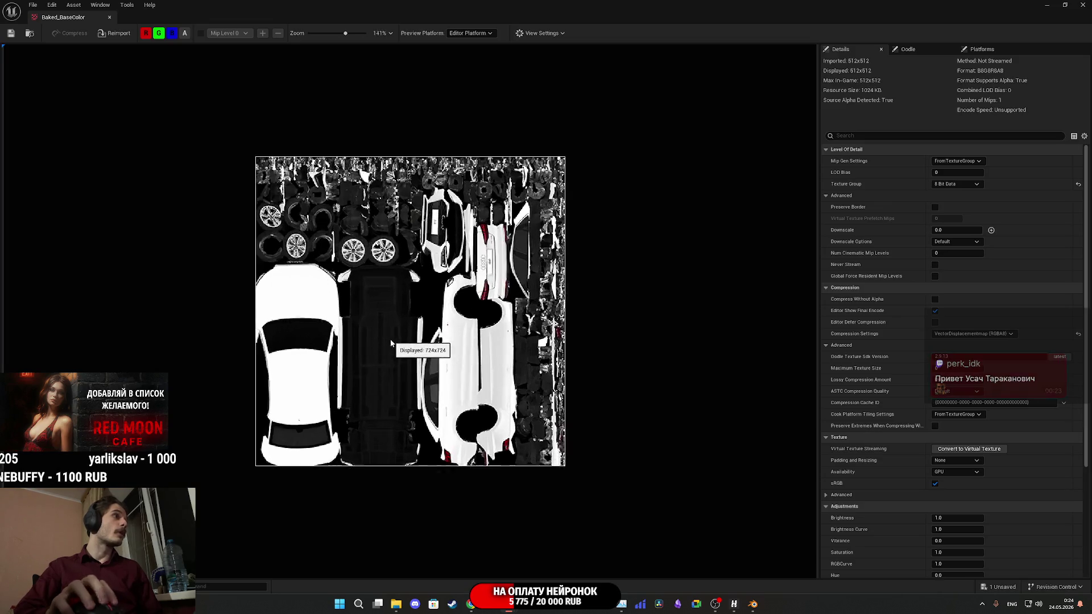
scroll(391, 343, up, 5)
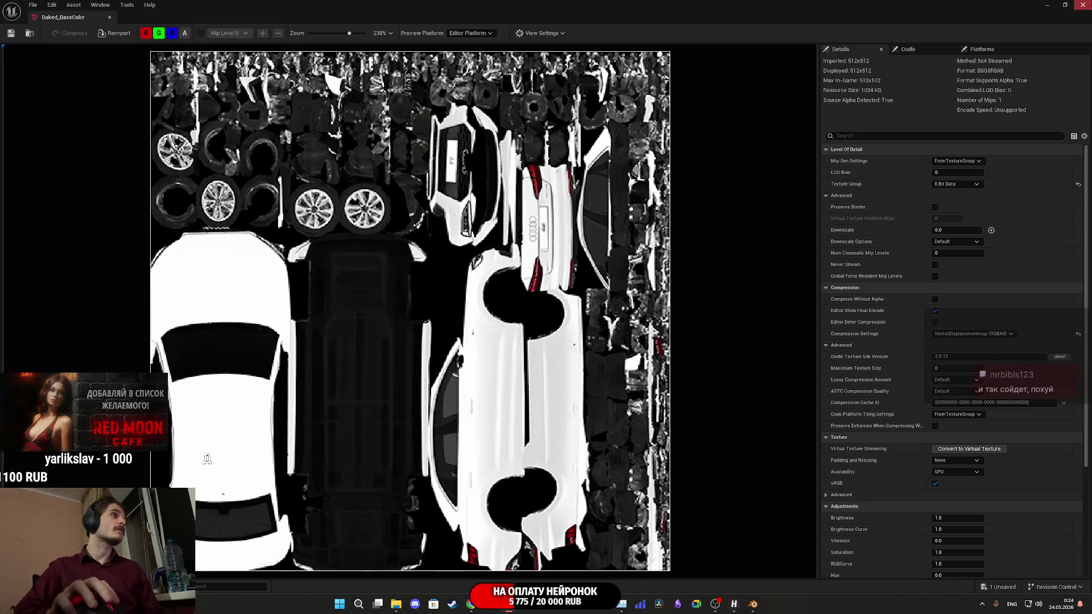
click(109, 17)
double_click(307, 442)
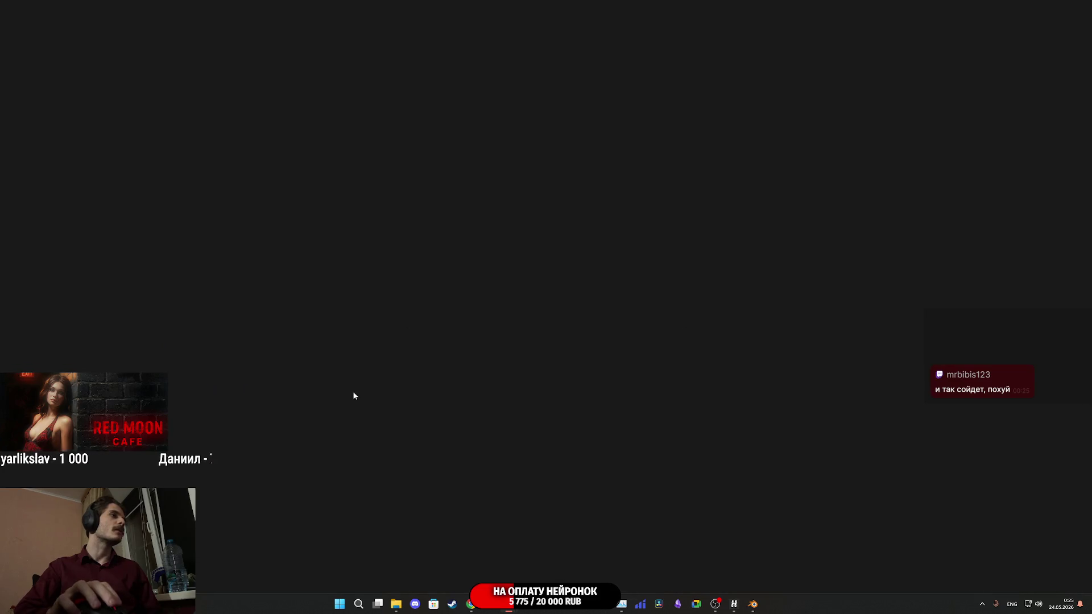
scroll(394, 343, up, 8)
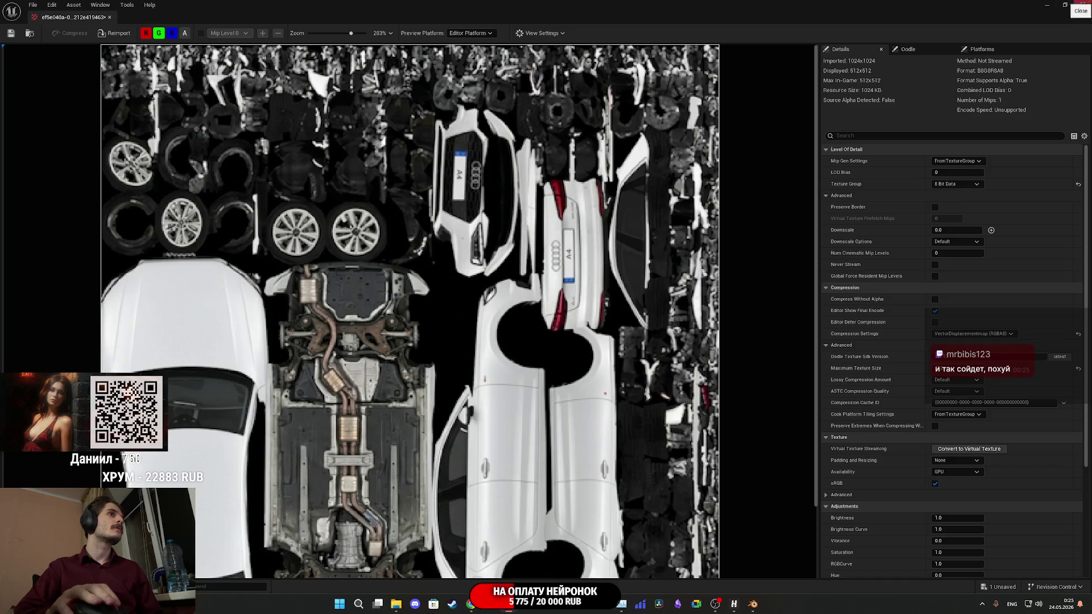
click(1082, 5)
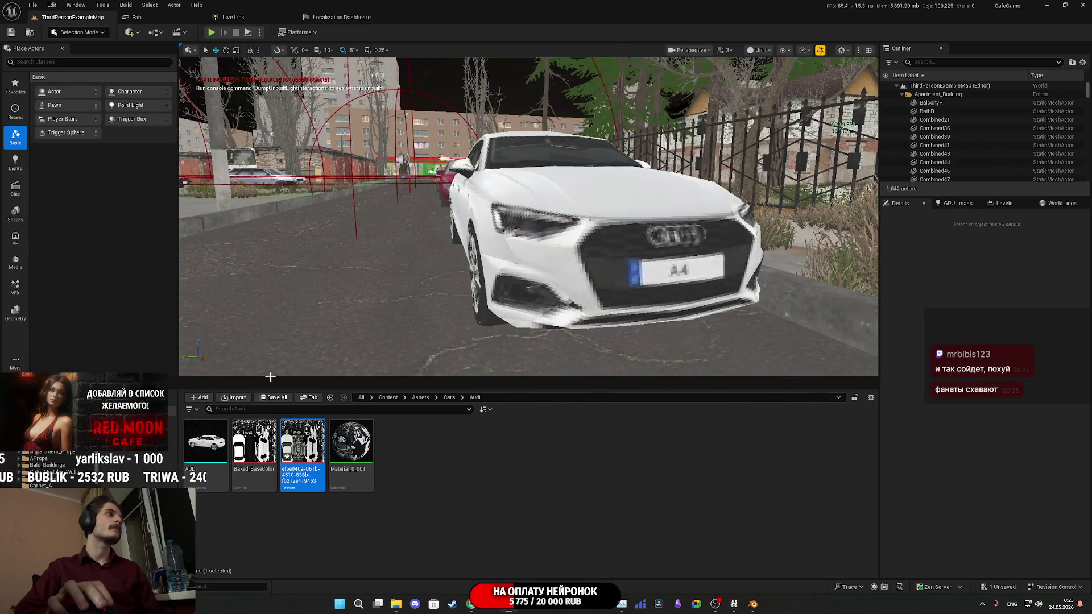
Save all content and delete the Baked_BaseColor texture from the Audi folder.
click(274, 398)
click(600, 406)
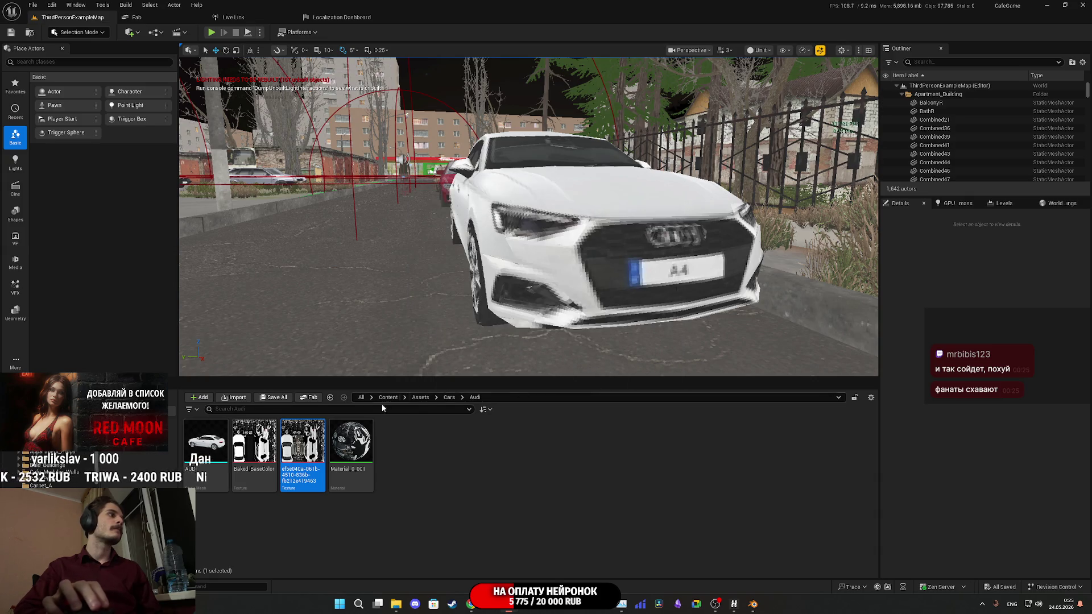
click(254, 443)
right_click(255, 443)
click(284, 398)
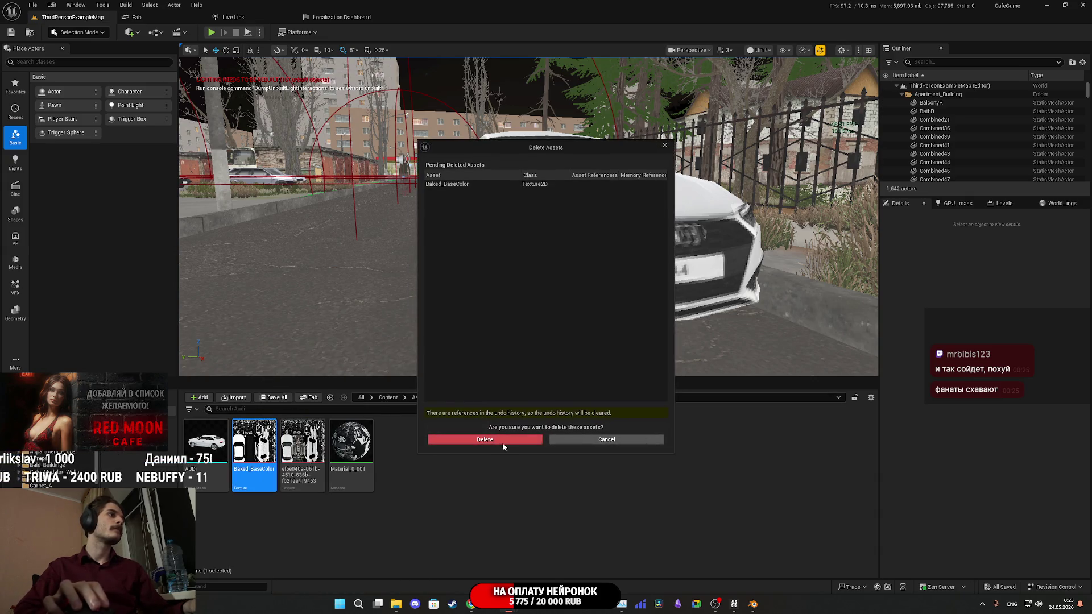
click(503, 443)
Preview the textured Audi in Lit mode, return to Unlit, and fly up to its front grille.
click(761, 50)
click(762, 69)
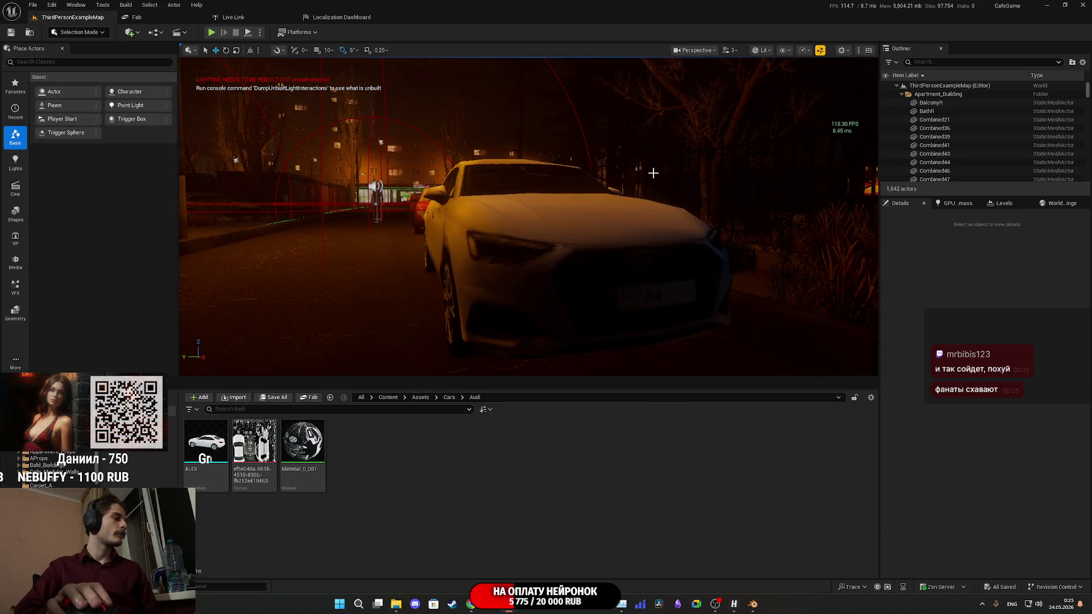
mouse_move(653, 173)
mouse_down()
mouse_move(734, 168)
mouse_move(762, 153)
mouse_move(789, 125)
mouse_move(762, 114)
mouse_move(759, 137)
mouse_move(760, 96)
mouse_up()
click(760, 51)
click(765, 93)
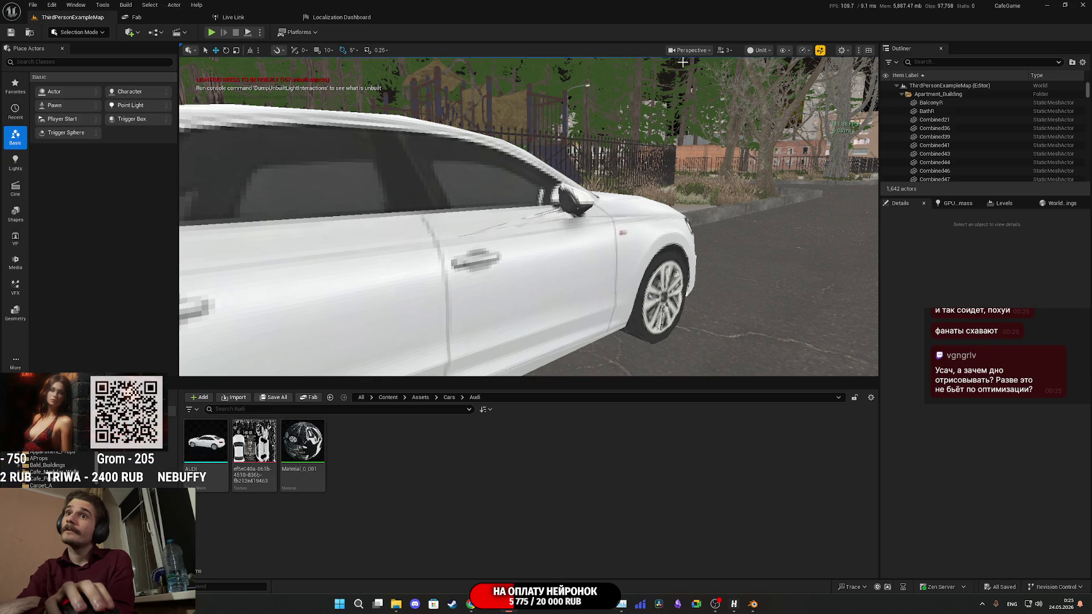
scroll(682, 62, down, 3)
drag(683, 62, 683, 171)
mouse_move(529, 216)
mouse_down()
mouse_move(529, 148)
mouse_move(529, 228)
mouse_up()
drag(523, 311, 524, 311)
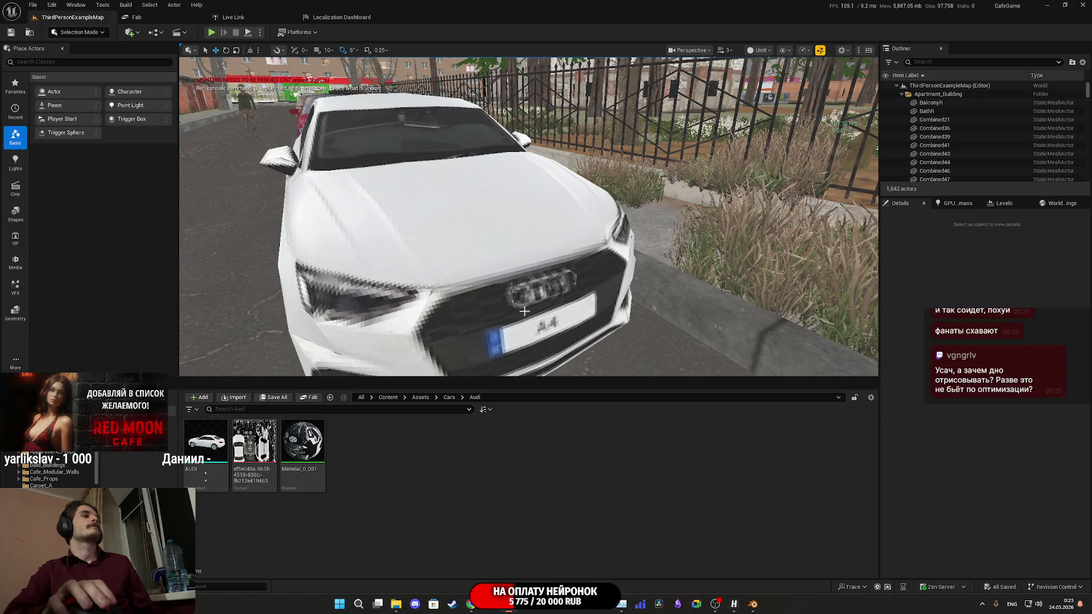
click(470, 606)
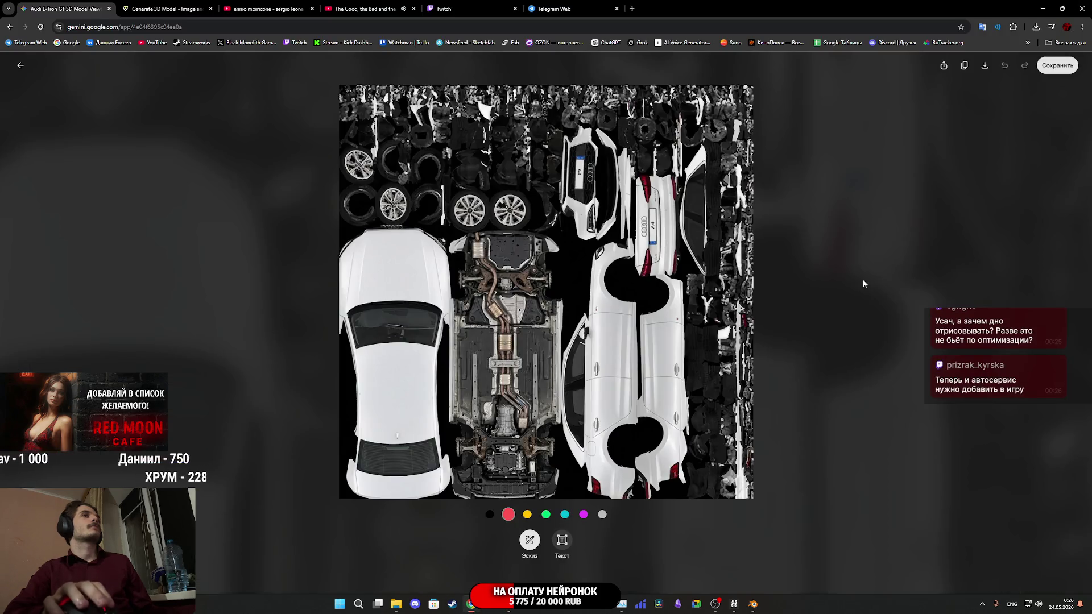
key(Escape)
click(450, 8)
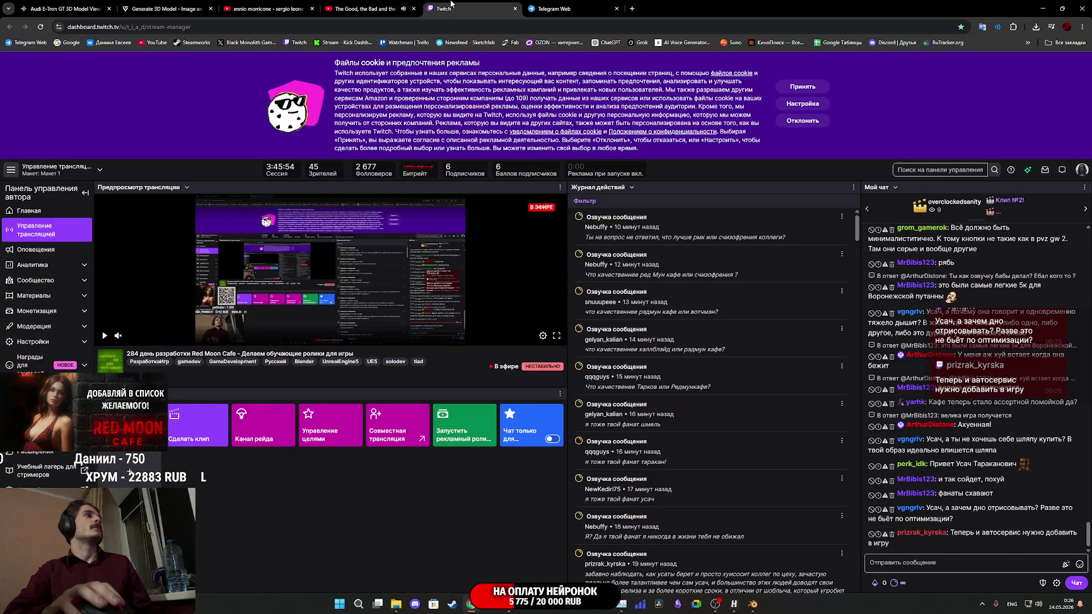
click(550, 7)
click(429, 4)
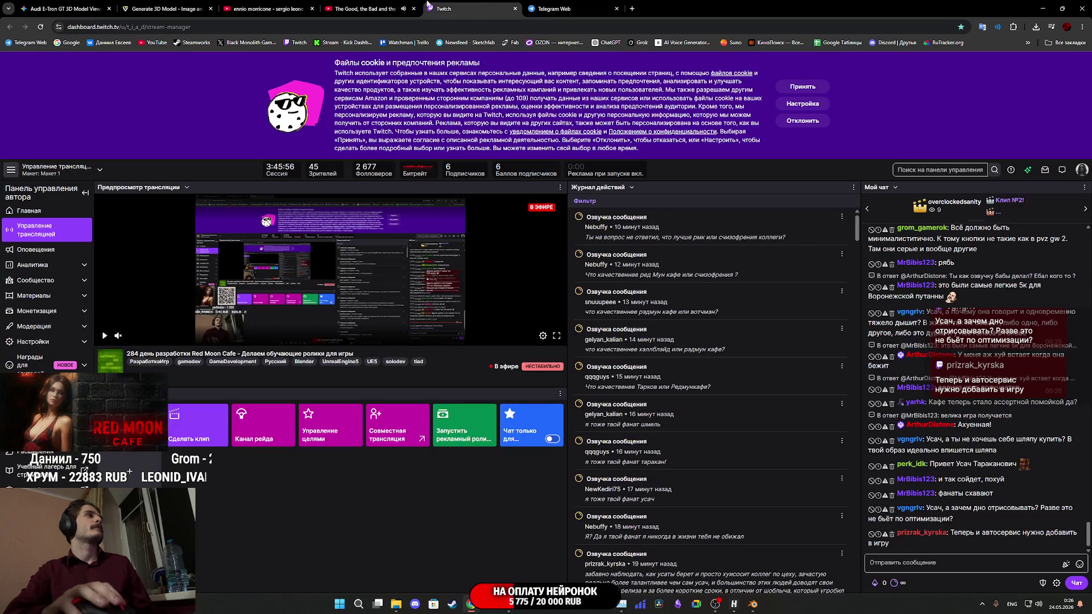
click(284, 8)
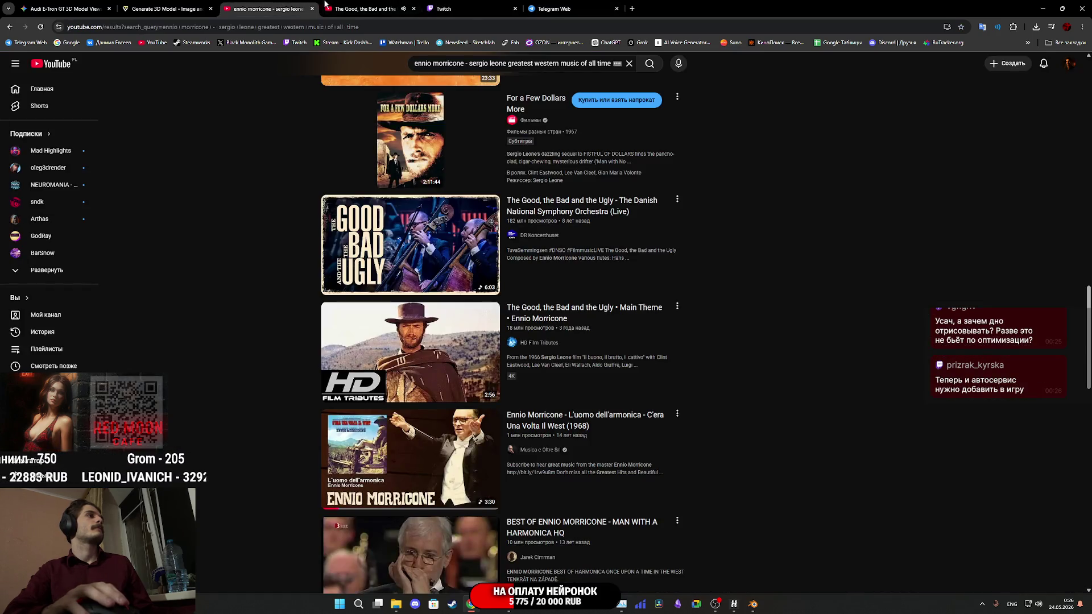
click(552, 7)
click(514, 4)
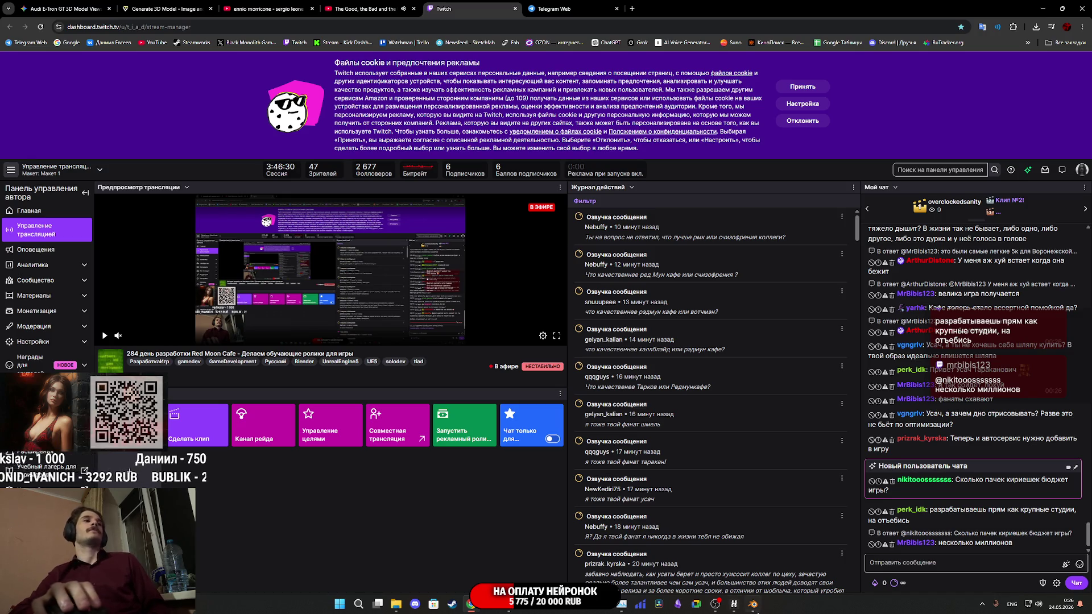
mouse_move(736, 607)
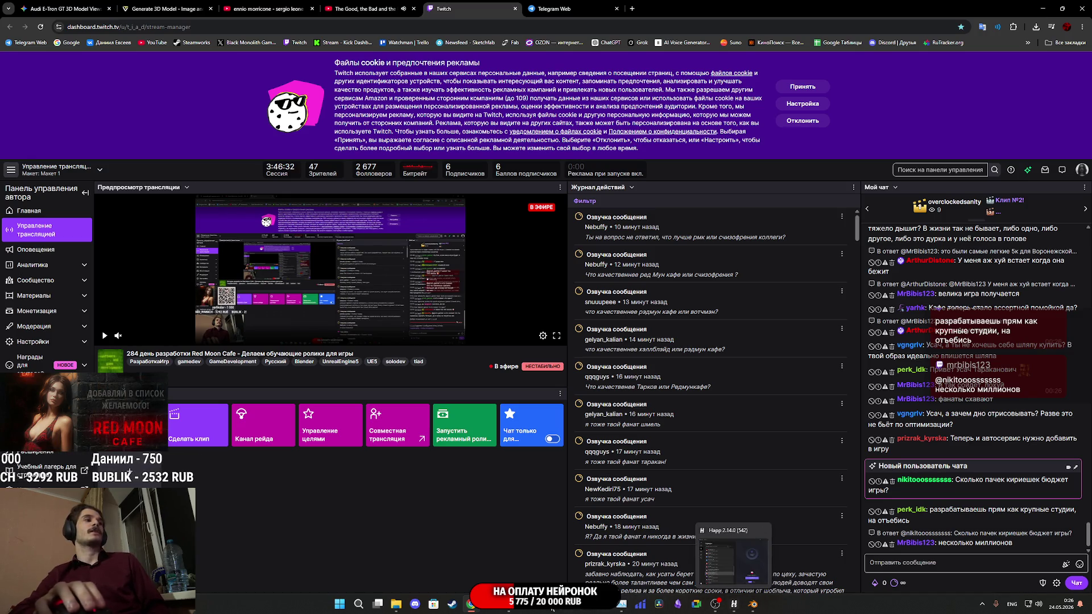
click(511, 610)
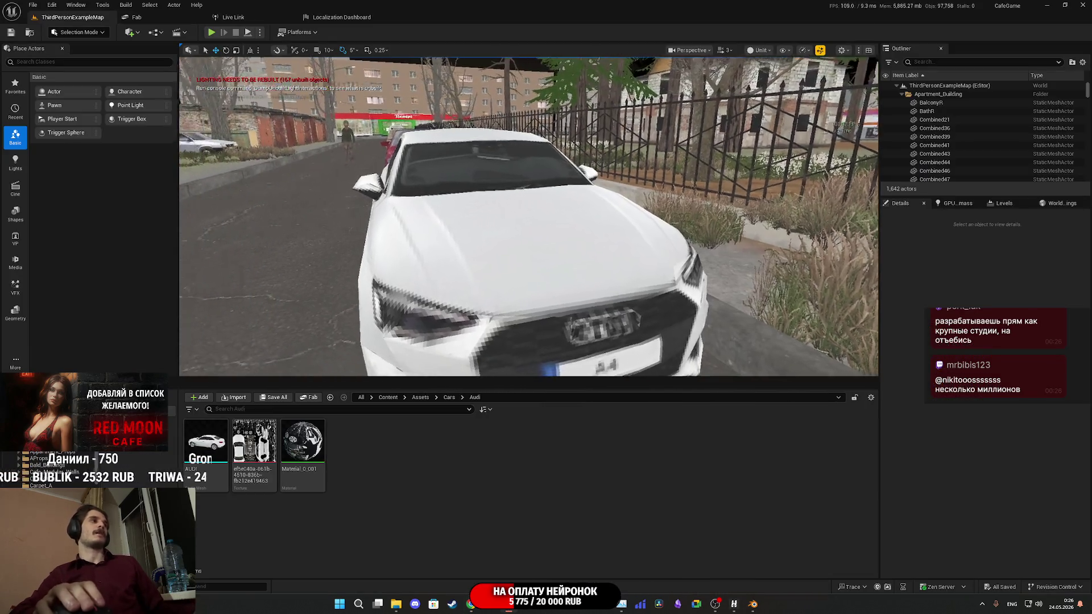
key(w)
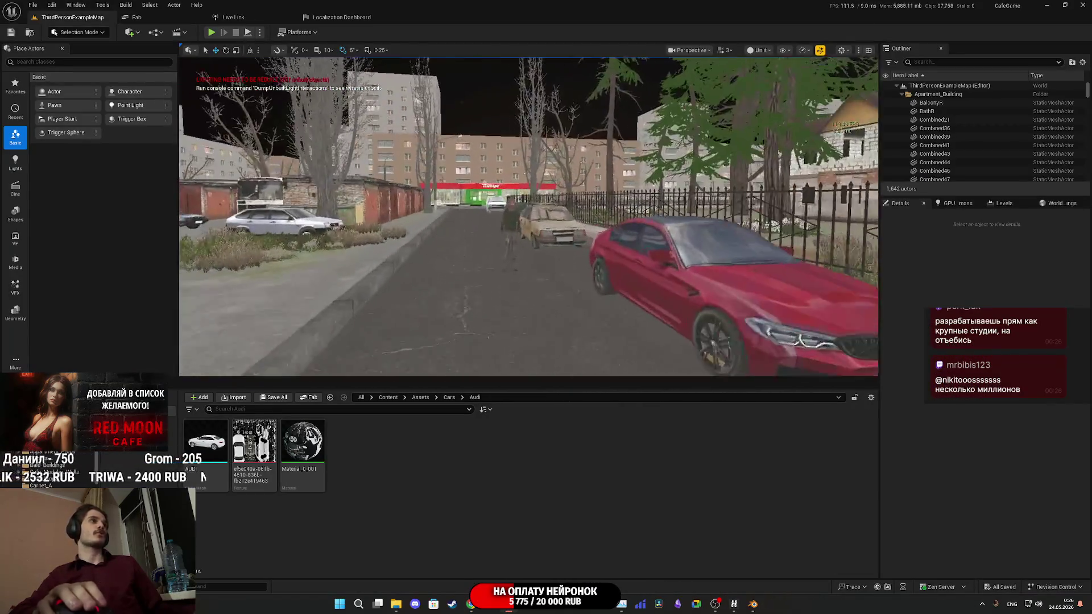
mouse_move(529, 216)
mouse_down()
mouse_move(370, 216)
mouse_move(409, 216)
mouse_up()
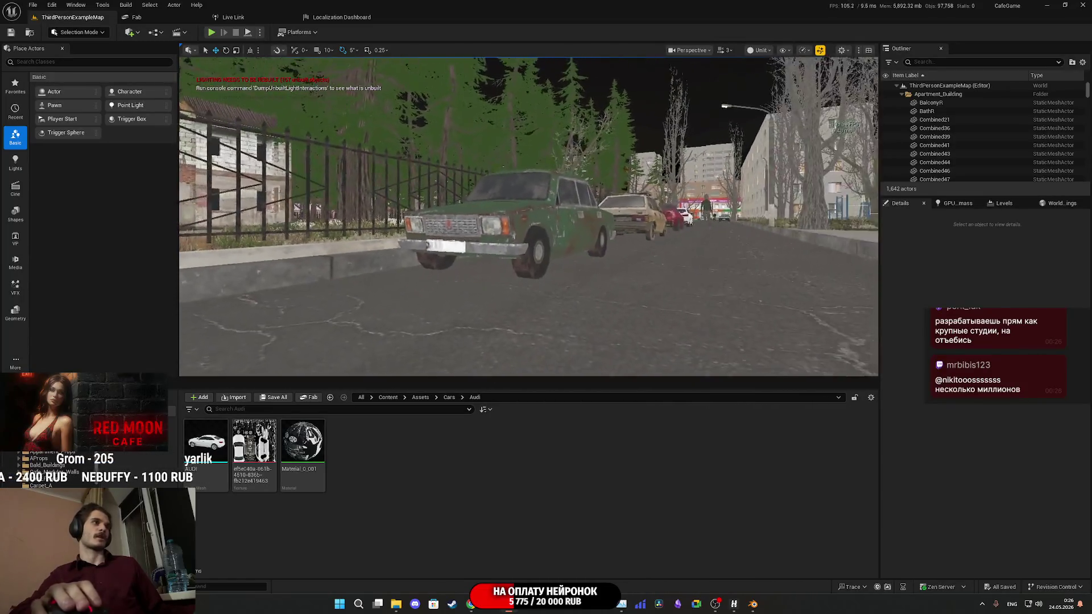
key(w)
key(s)
key(w)
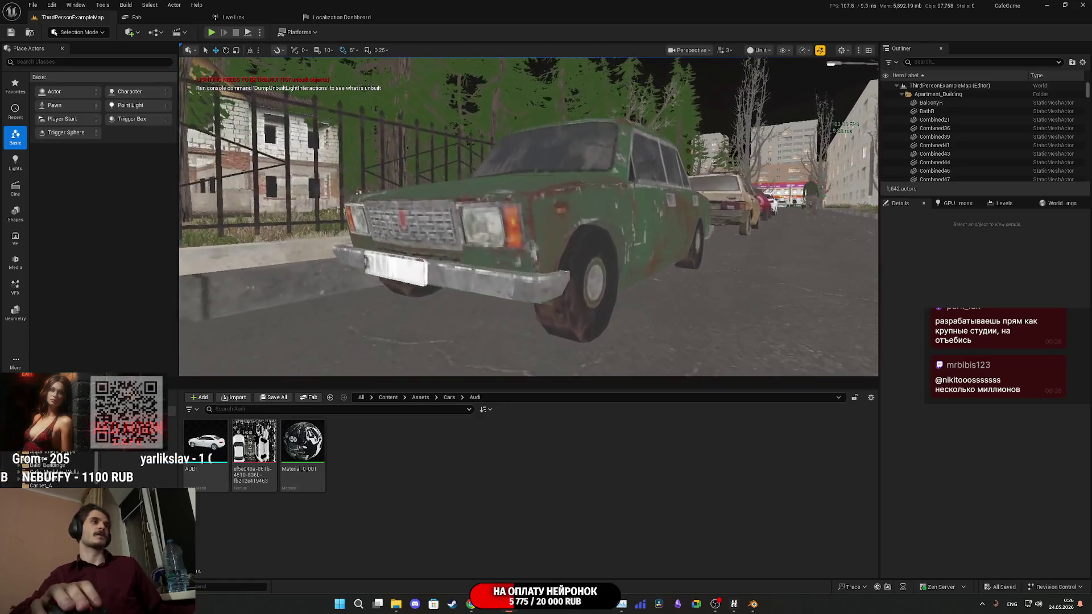
key(s)
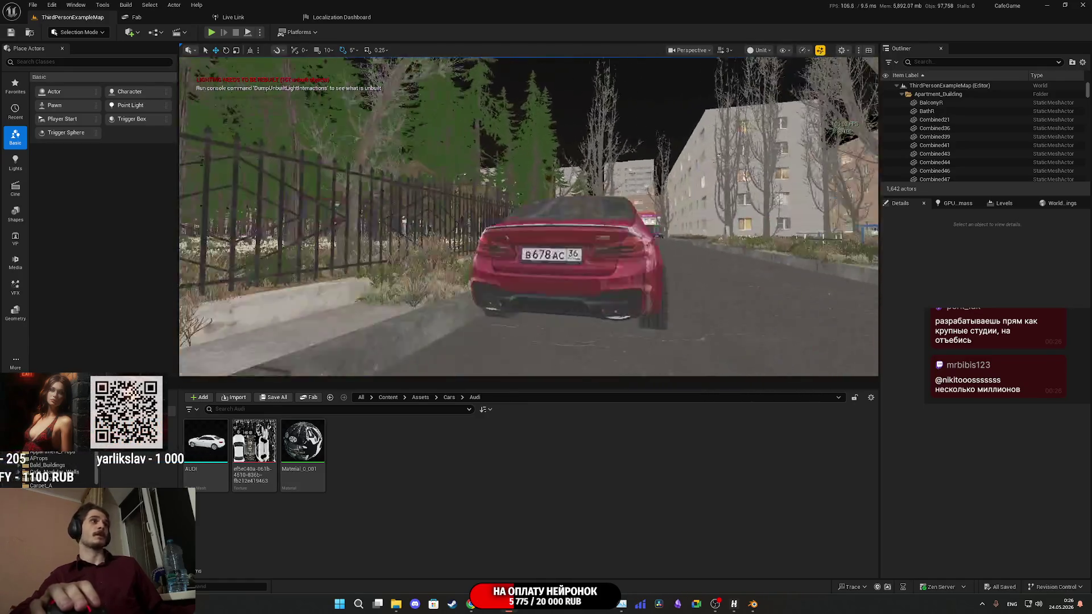
key(w)
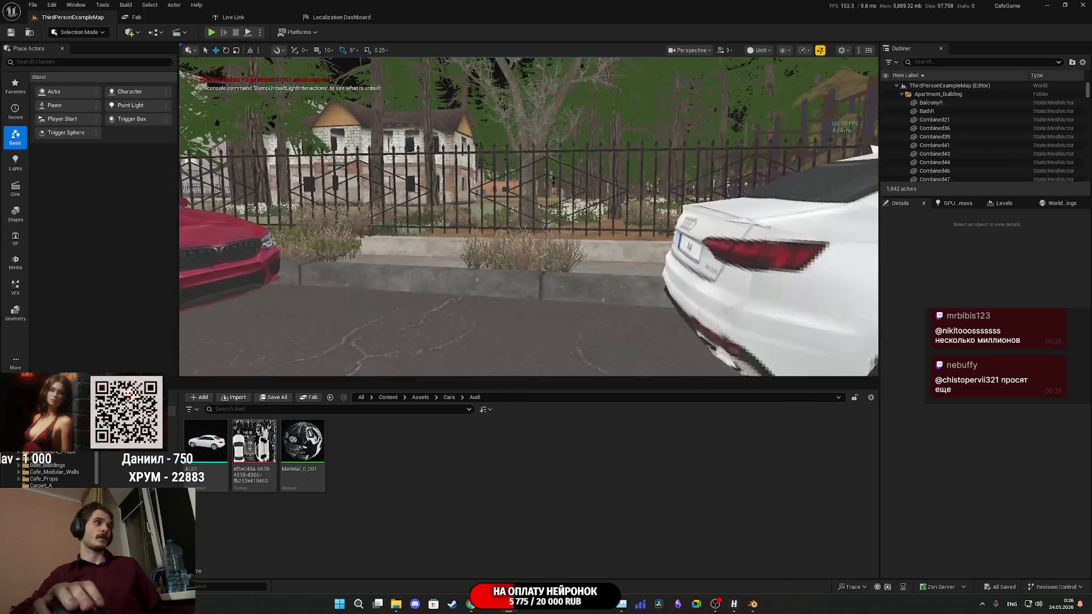
key(w)
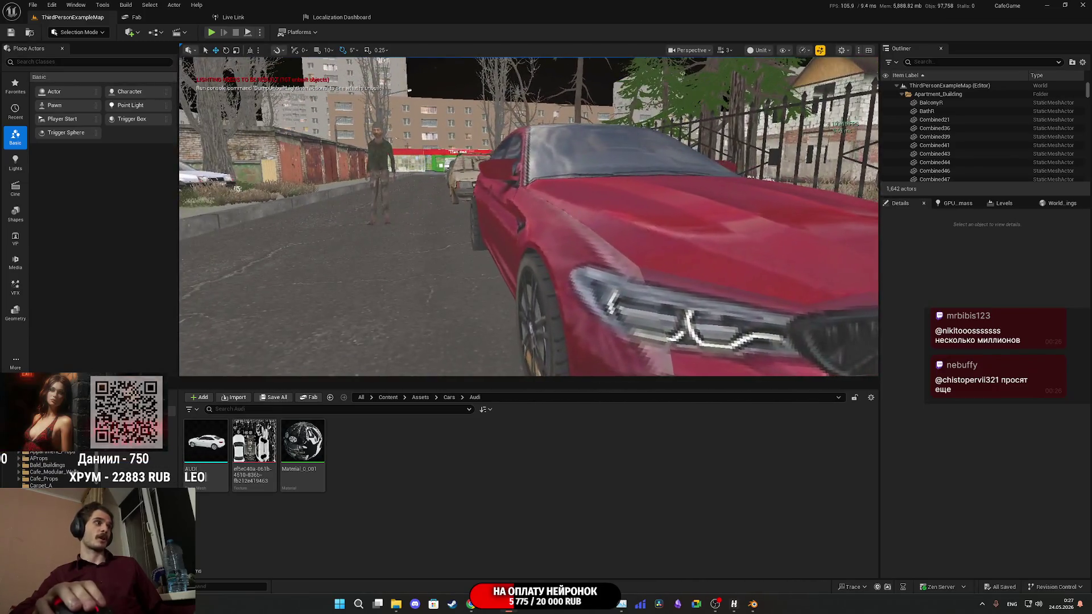
key(s)
key(w)
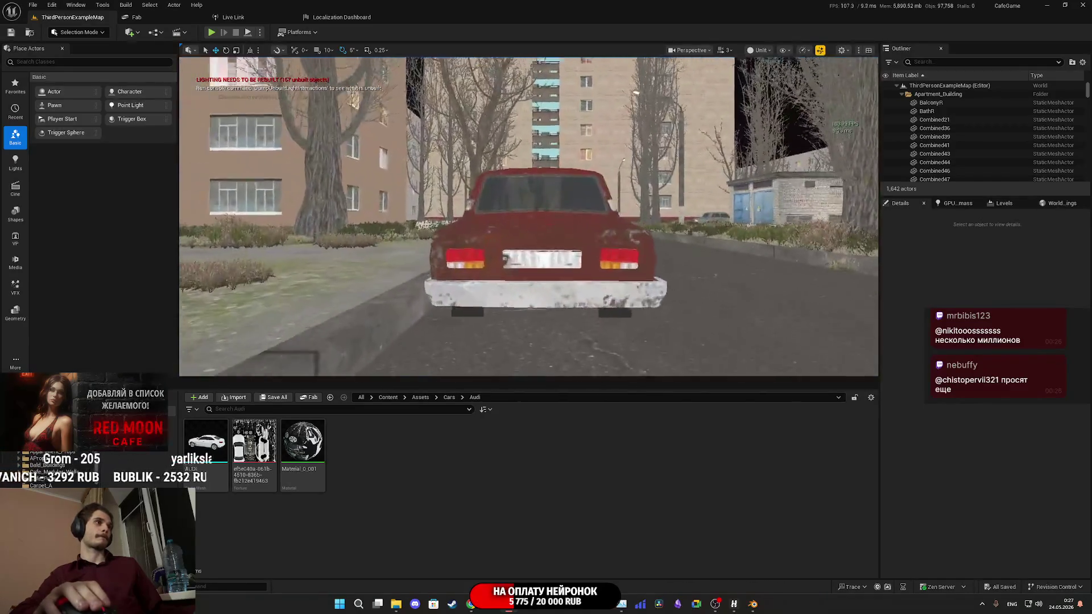
key(s)
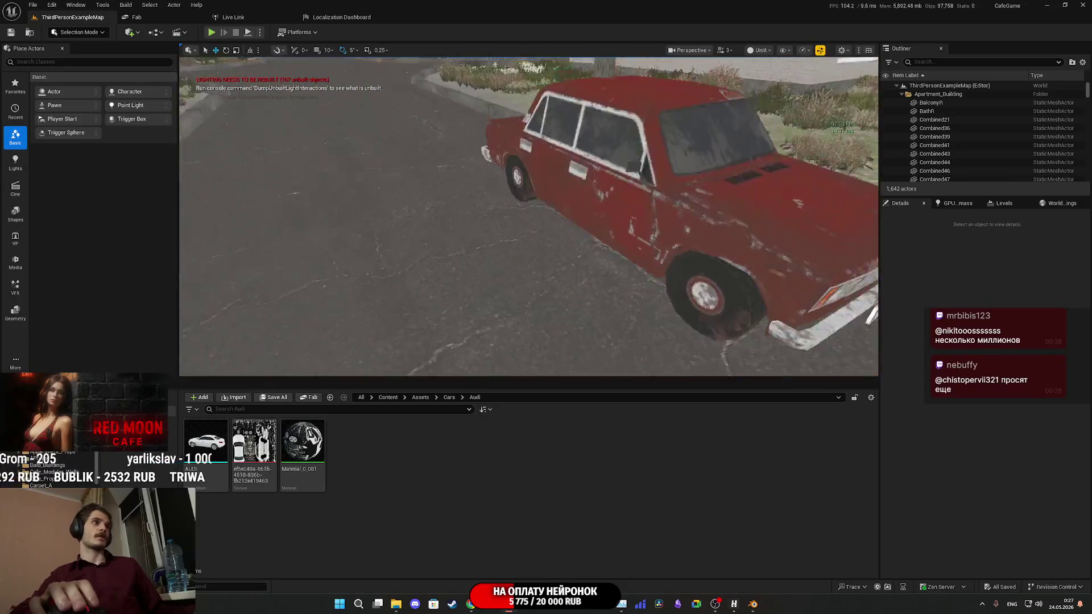
key(s)
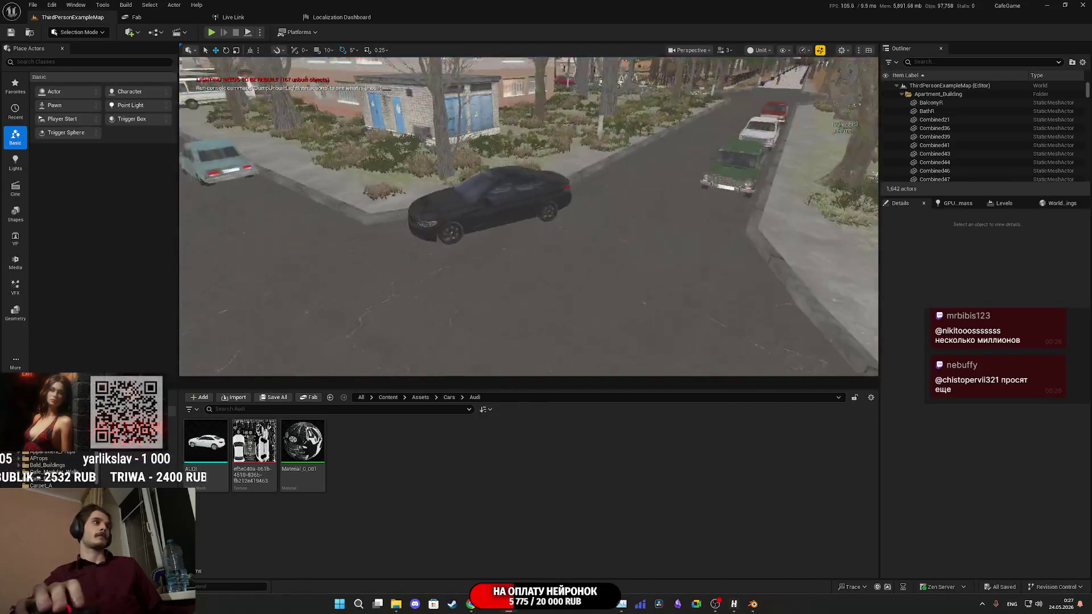
key(w)
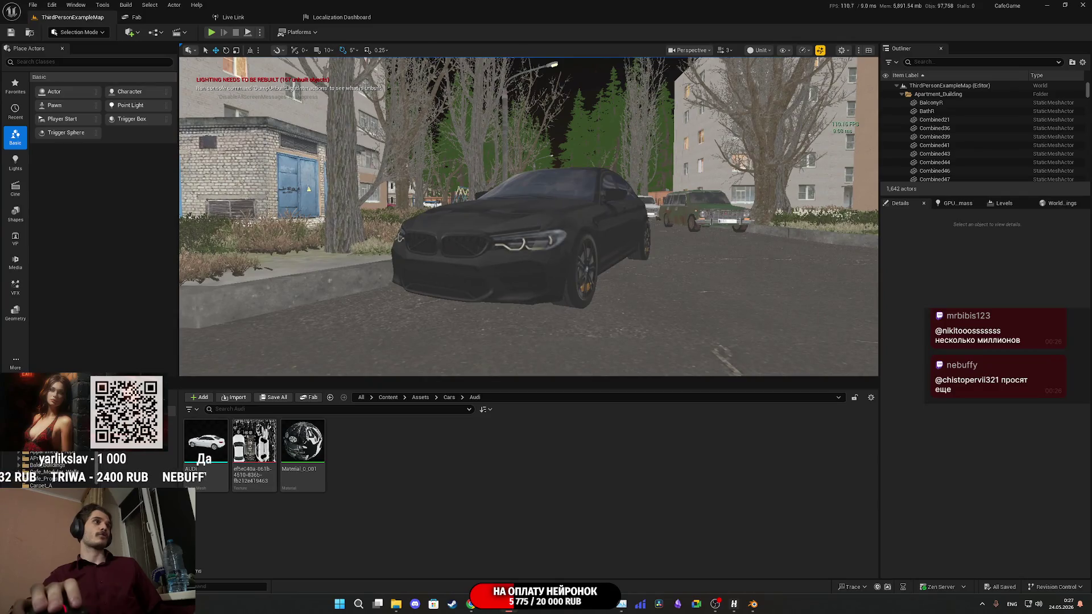
key(a)
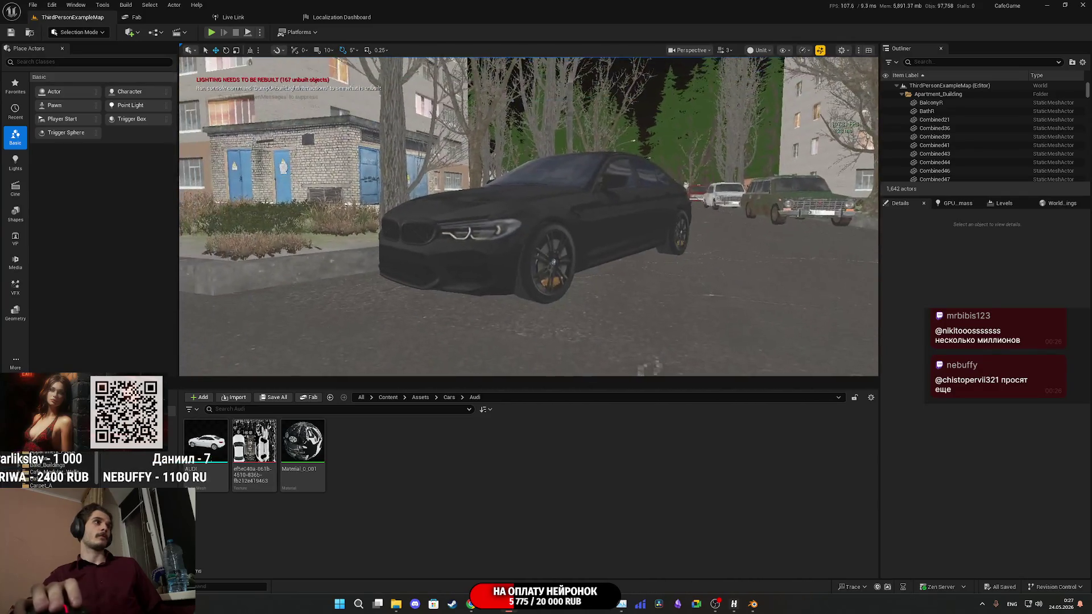
key(w)
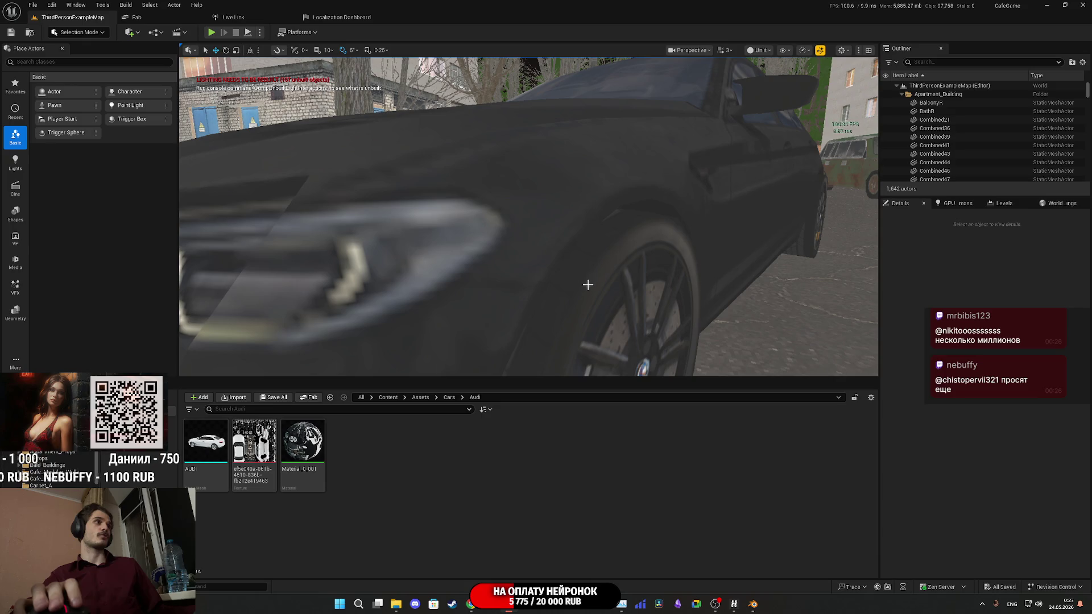
Find the BMW's B_BMW_BC texture and set its group to 8 Bit Data with sRGB enabled.
click(588, 285)
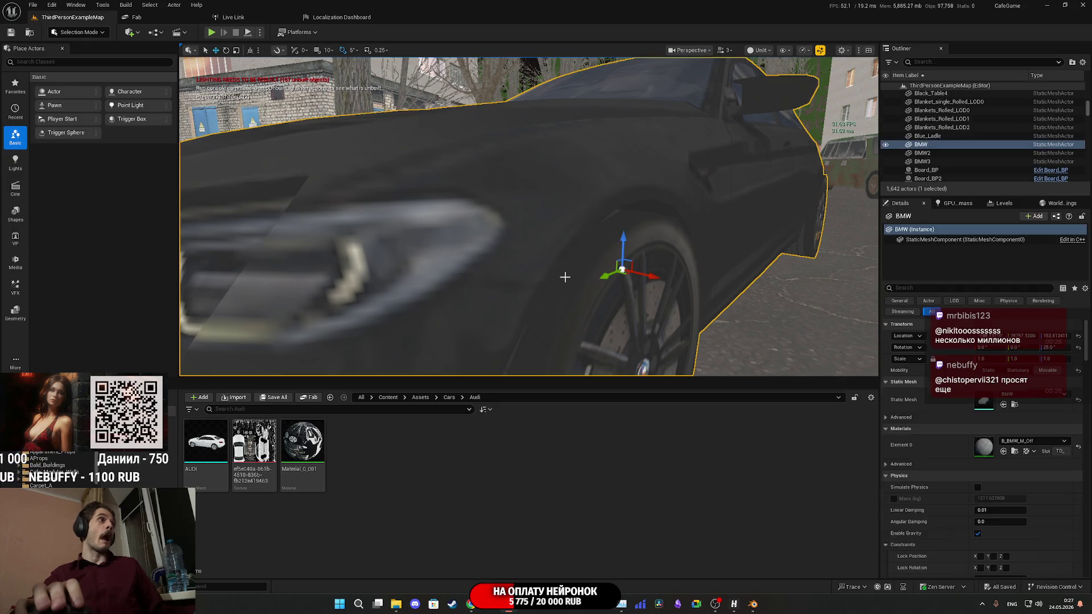
click(1016, 451)
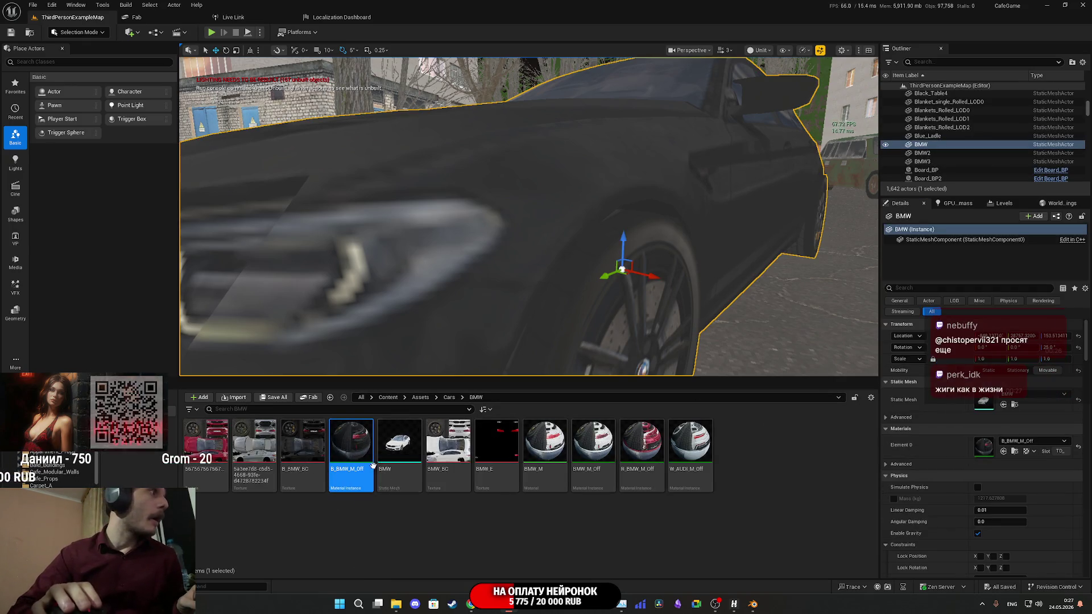
double_click(302, 443)
click(955, 183)
click(957, 266)
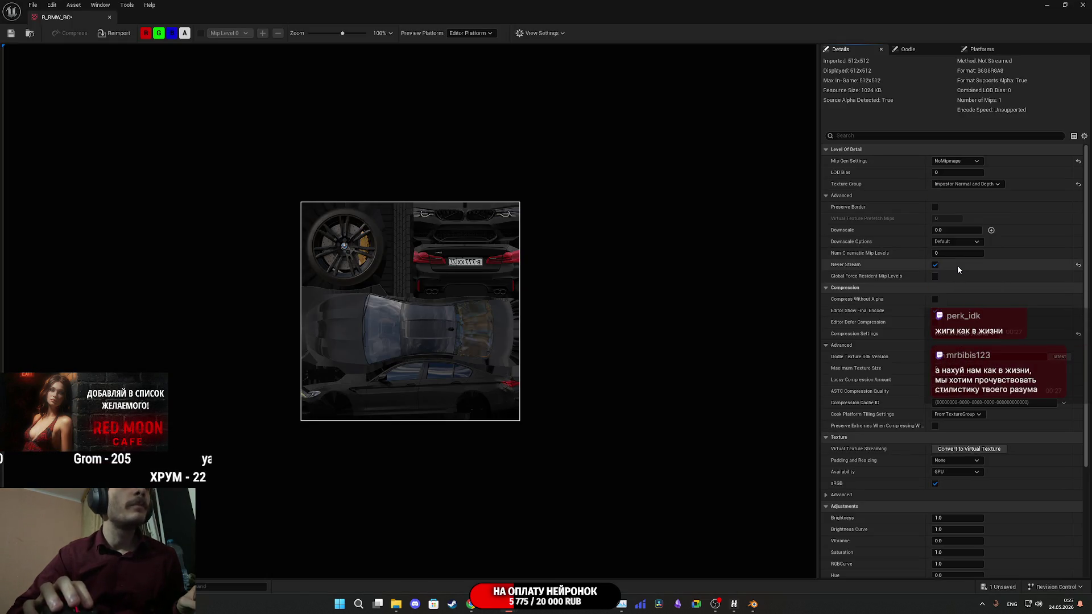
click(965, 184)
click(961, 267)
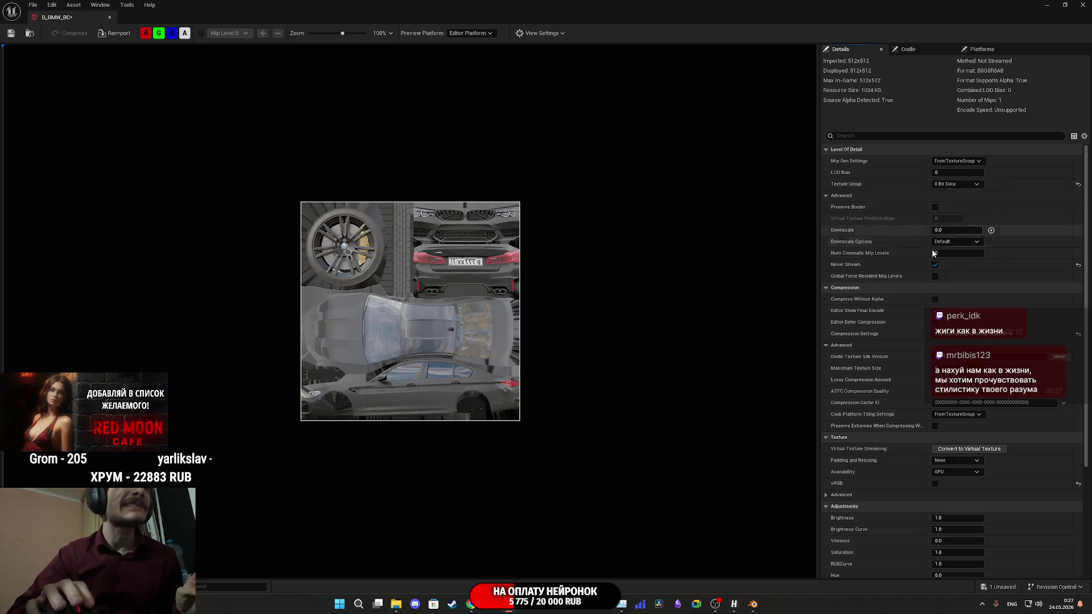
scroll(933, 253, down, 3)
click(934, 401)
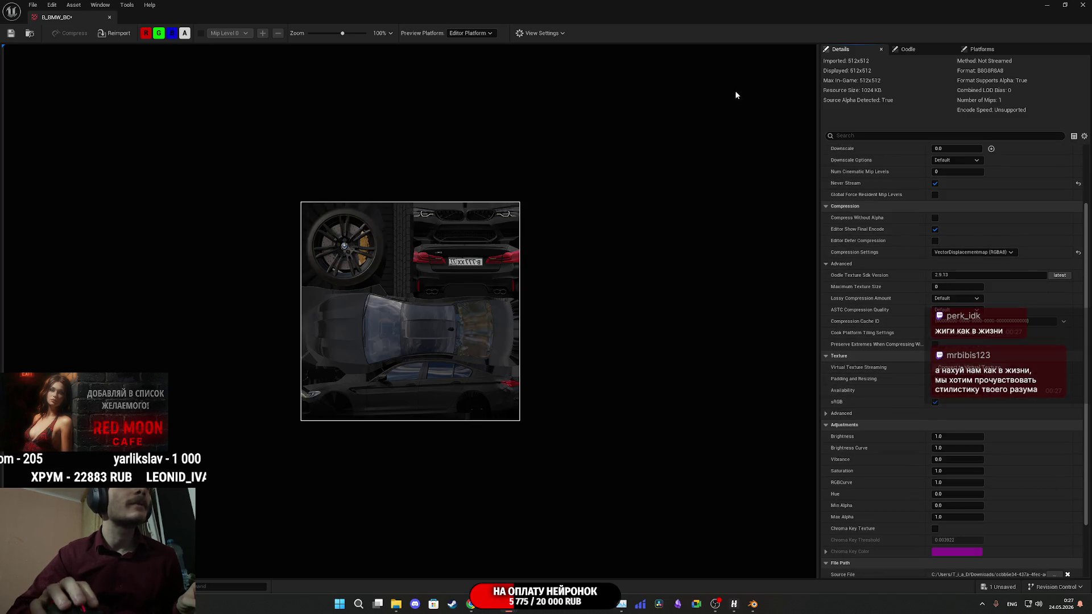
click(1083, 5)
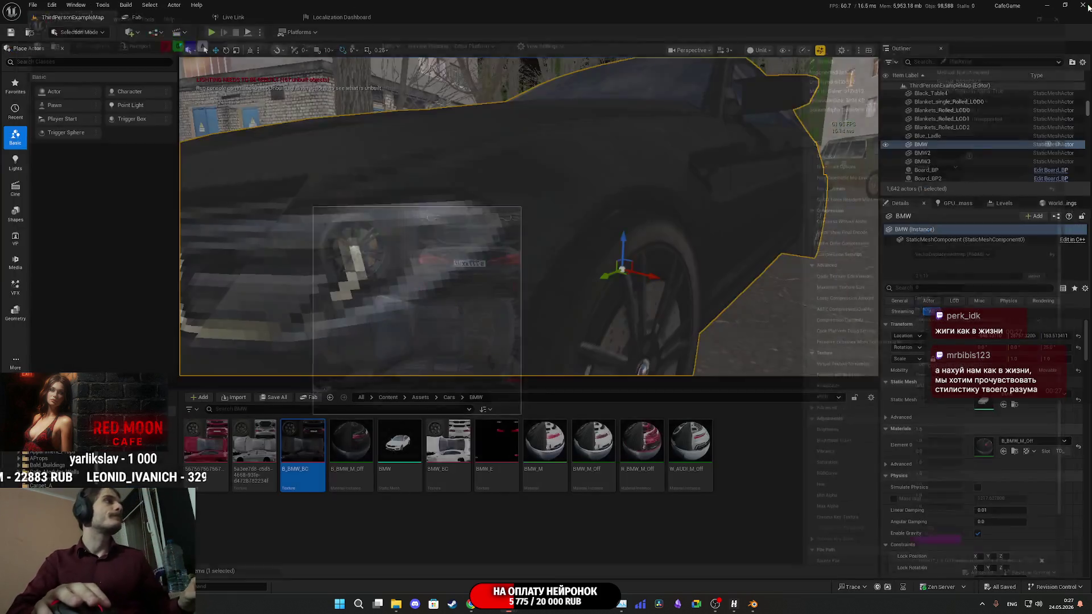
Orbit around the BMW's front-left side and fly the camera up the street.
scroll(568, 253, down, 5)
drag(568, 254, 478, 254)
scroll(568, 257, up, 6)
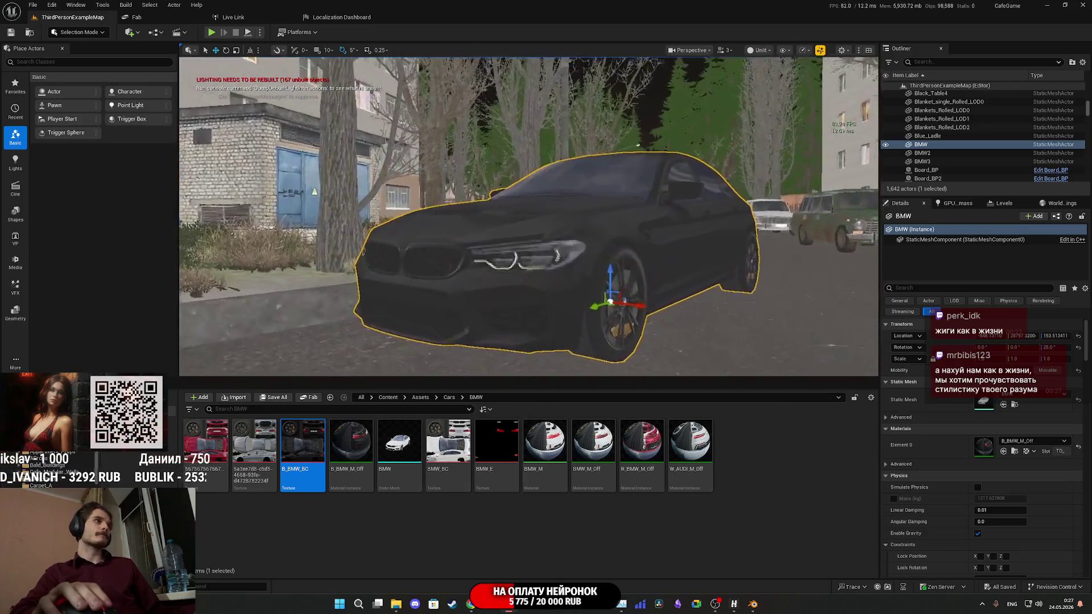
scroll(568, 258, down, 6)
mouse_move(569, 258)
mouse_down()
mouse_move(569, 142)
mouse_move(569, 239)
mouse_move(569, 187)
mouse_move(551, 253)
mouse_move(517, 248)
mouse_up()
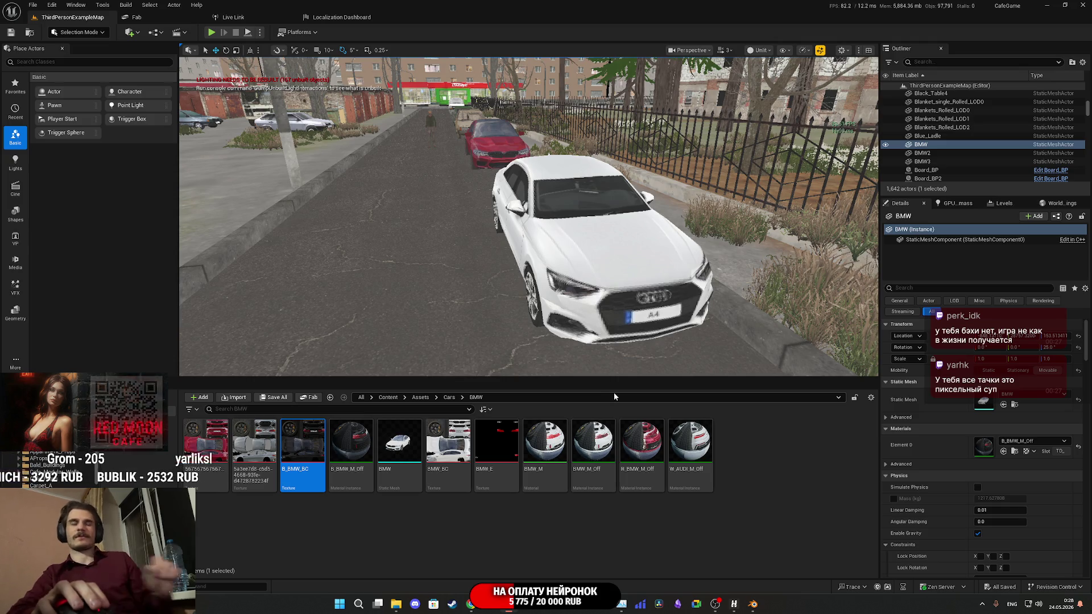
Bring Chrome forward and cycle through the Telegram, Twitch, YouTube and Gemini tabs to the Tripo tab.
click(471, 604)
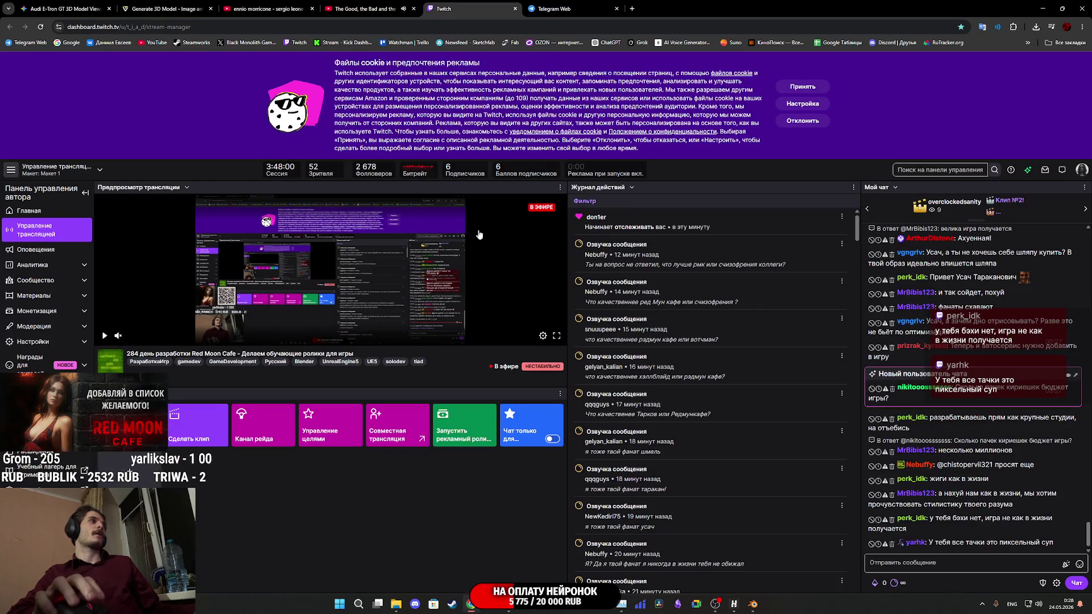
click(563, 8)
click(460, 4)
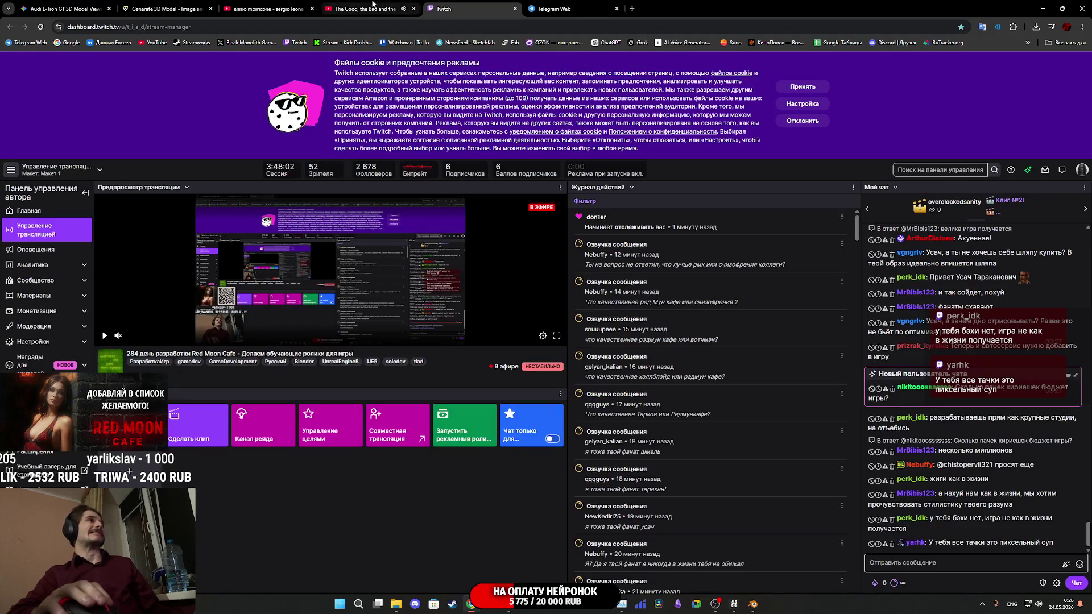
click(372, 5)
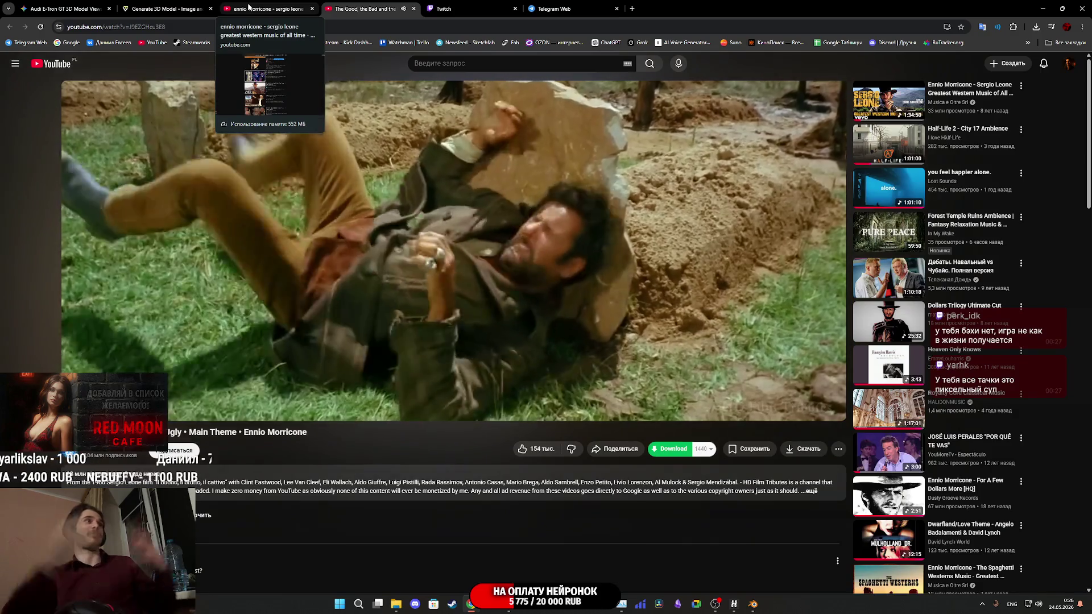
click(86, 8)
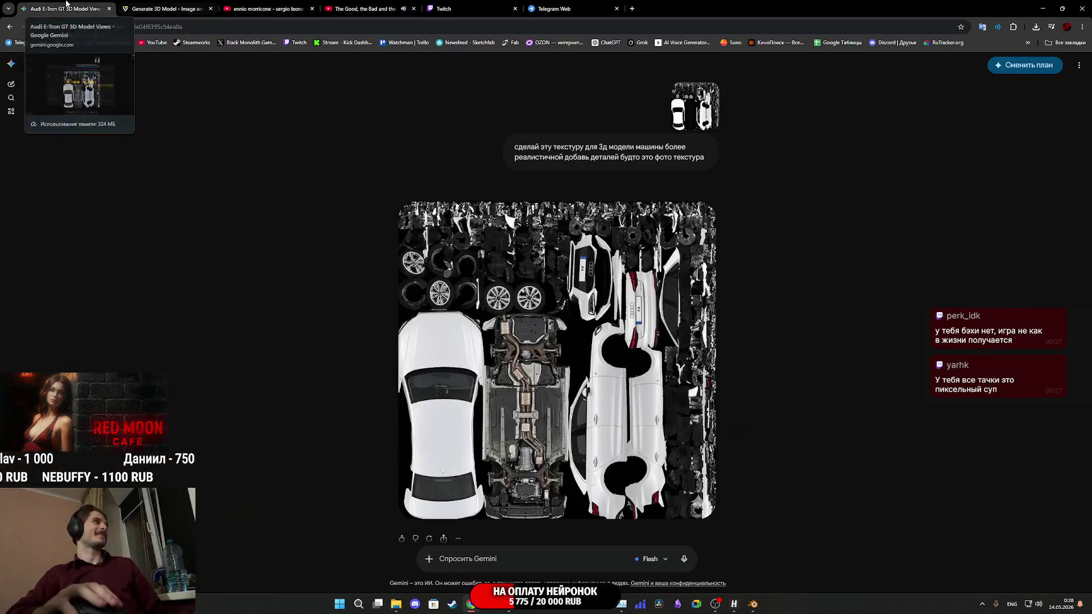
click(125, 7)
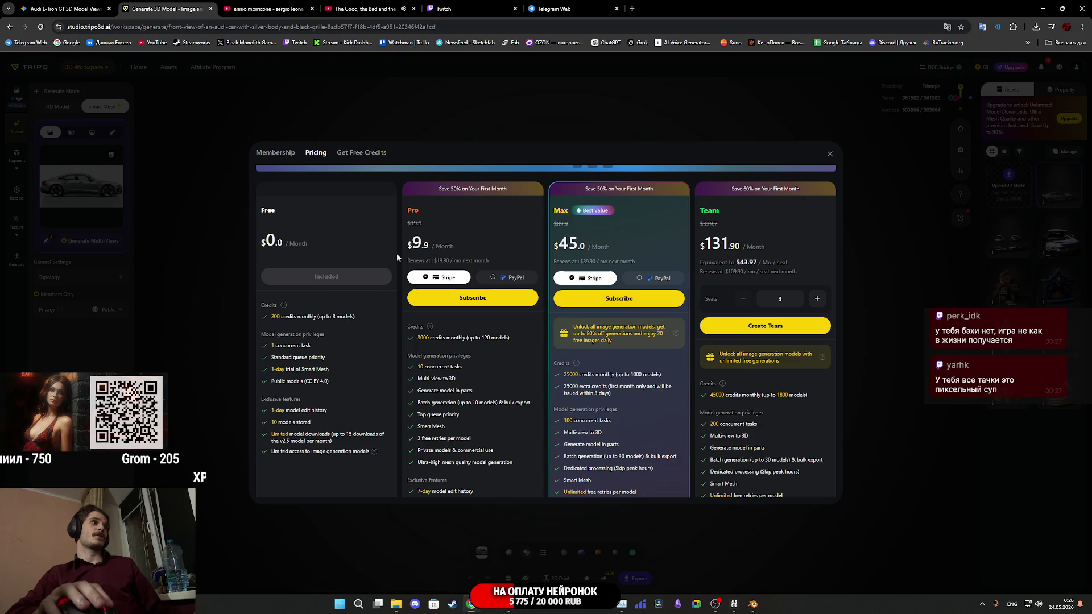
Dismiss Tripo's pricing plans dialog to reveal the grey Audi model workspace.
click(829, 155)
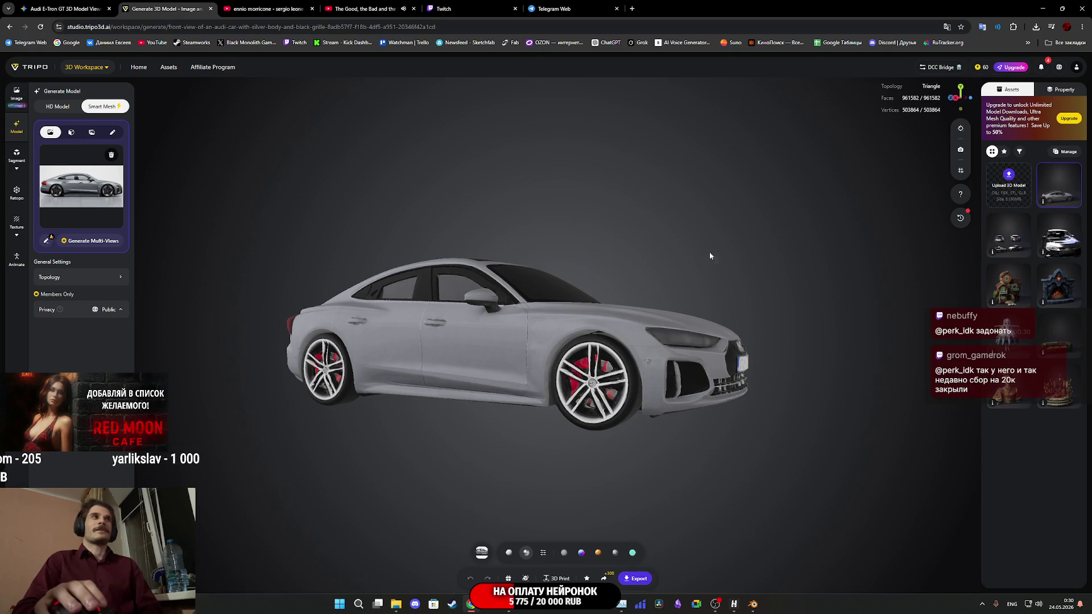
click(464, 9)
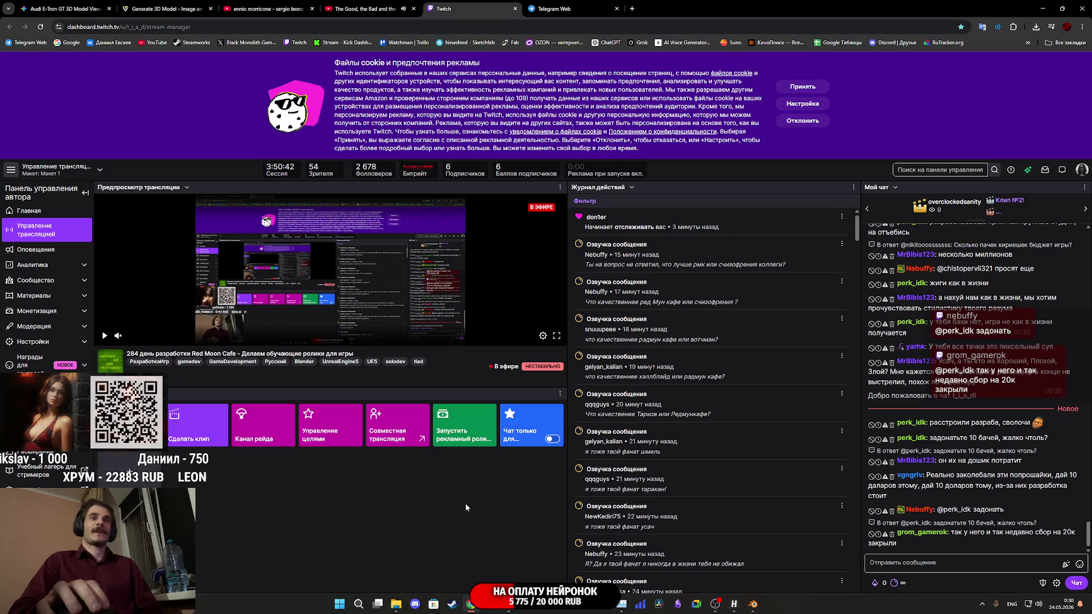
click(565, 6)
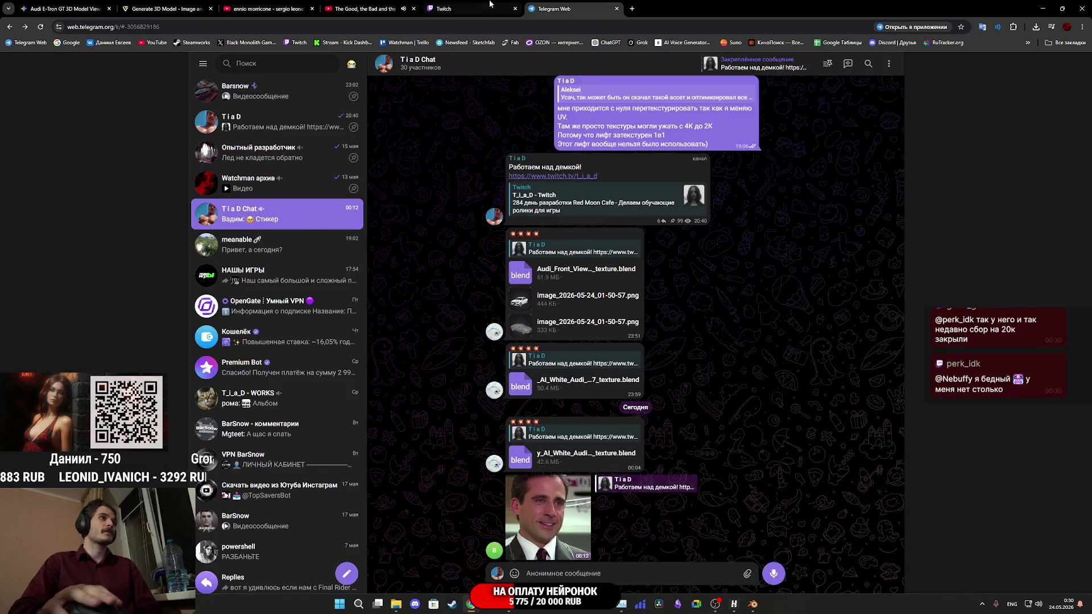
click(460, 9)
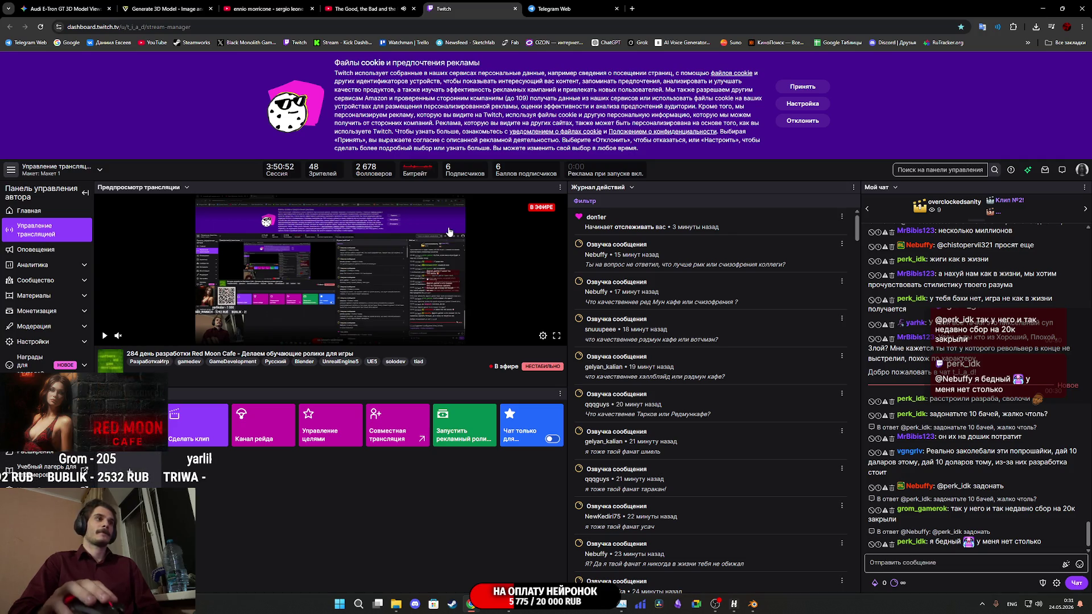
click(164, 9)
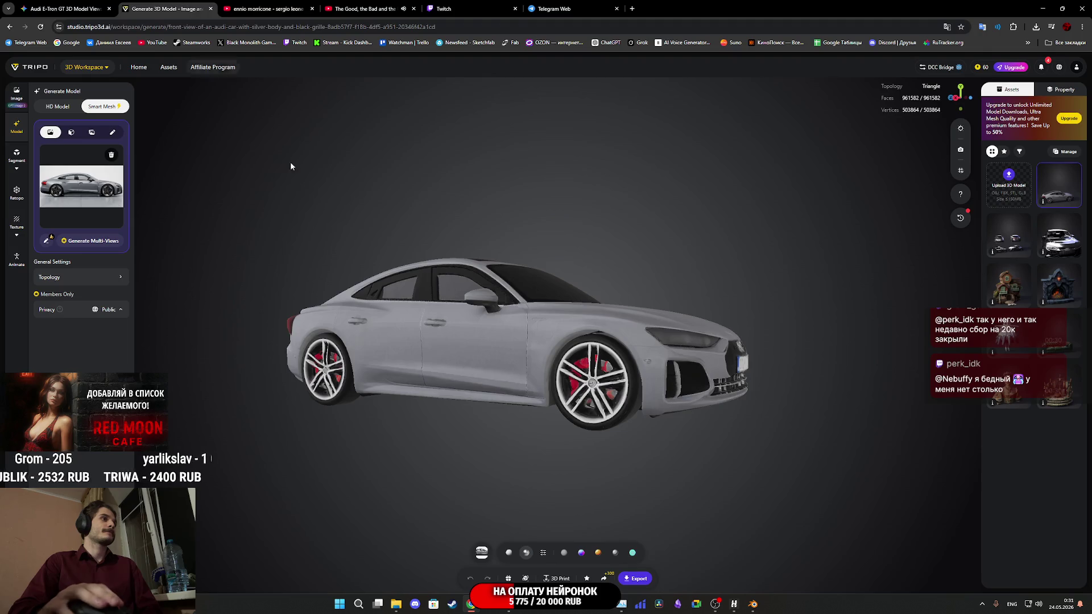
Orbit the car model to a three-quarter front view and zoom in and out on its front.
mouse_move(432, 312)
mouse_down()
mouse_move(382, 356)
mouse_move(572, 387)
mouse_up()
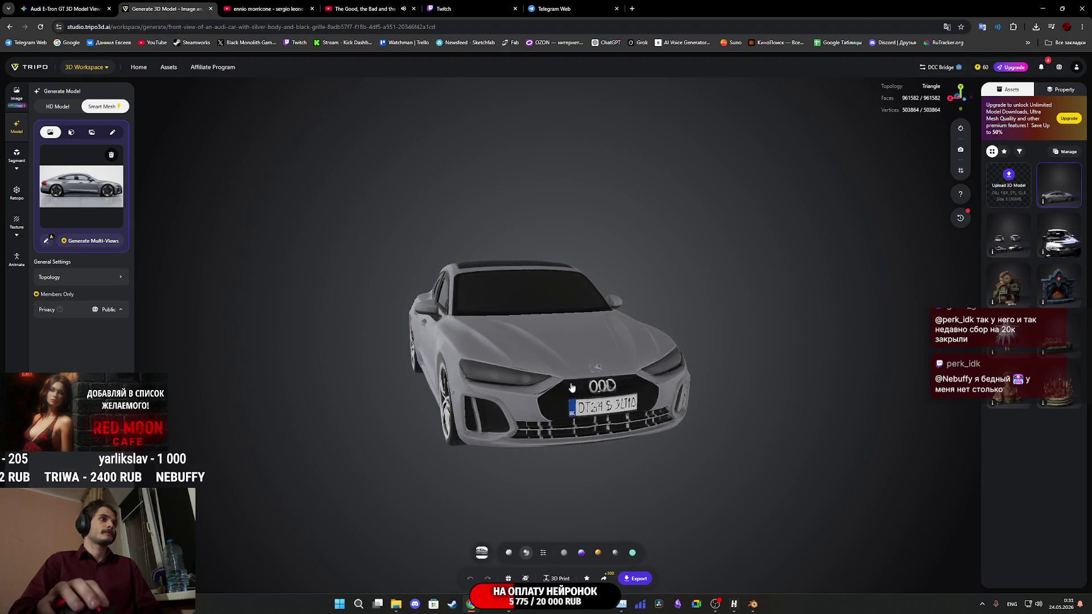
scroll(626, 421, up, 5)
scroll(622, 415, down, 5)
scroll(621, 409, up, 3)
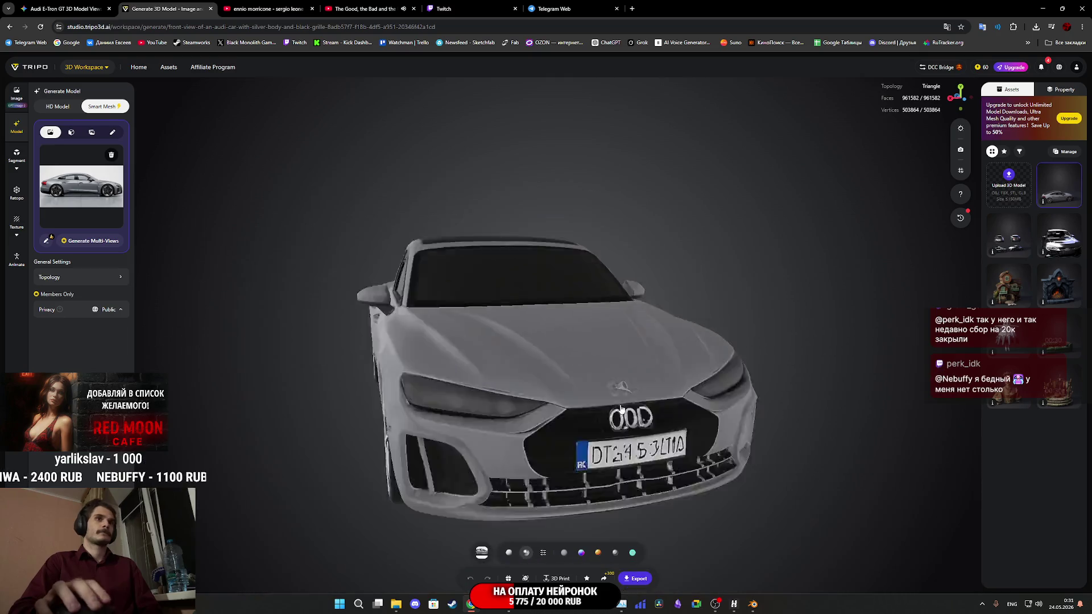
scroll(620, 404, down, 5)
scroll(615, 389, up, 5)
scroll(616, 389, down, 2)
scroll(616, 389, up, 3)
scroll(619, 390, down, 3)
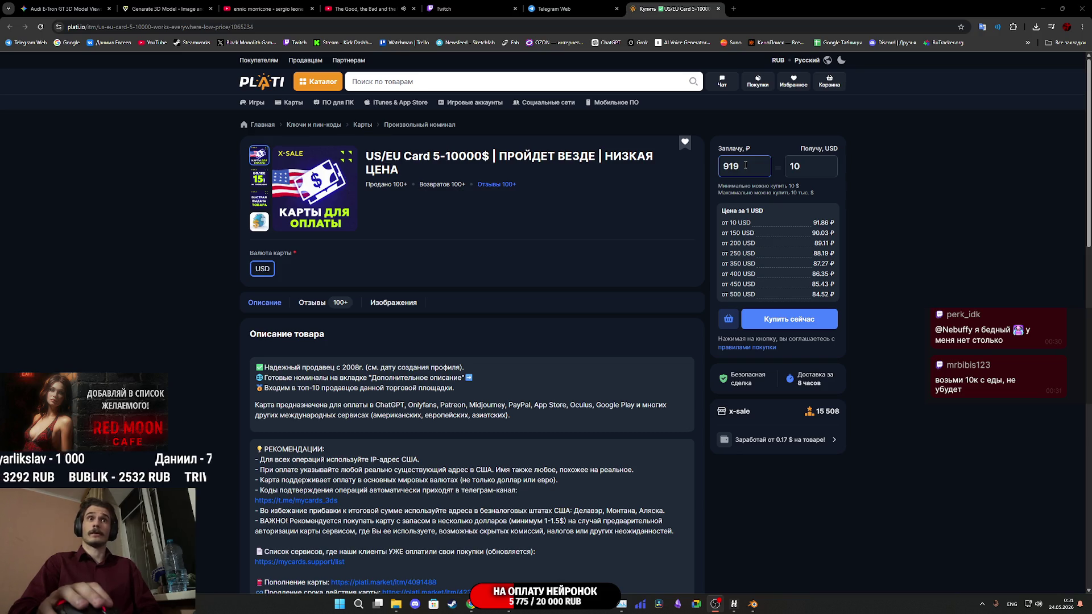
Scroll the US/EU Card page, briefly checking the Telegram and Twitch tabs in between.
scroll(608, 313, down, 15)
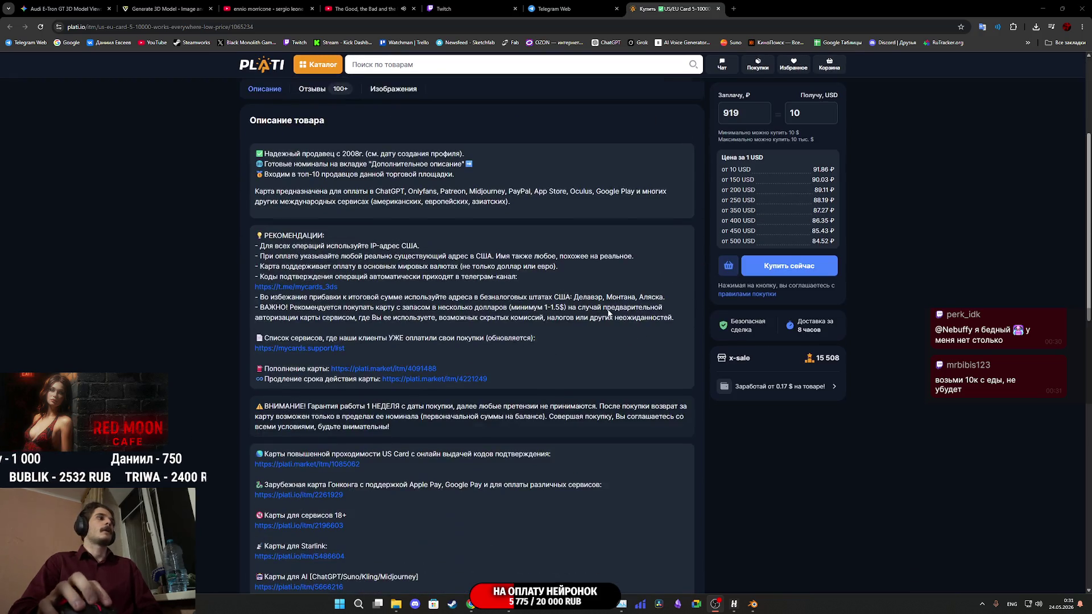
scroll(610, 307, down, 3)
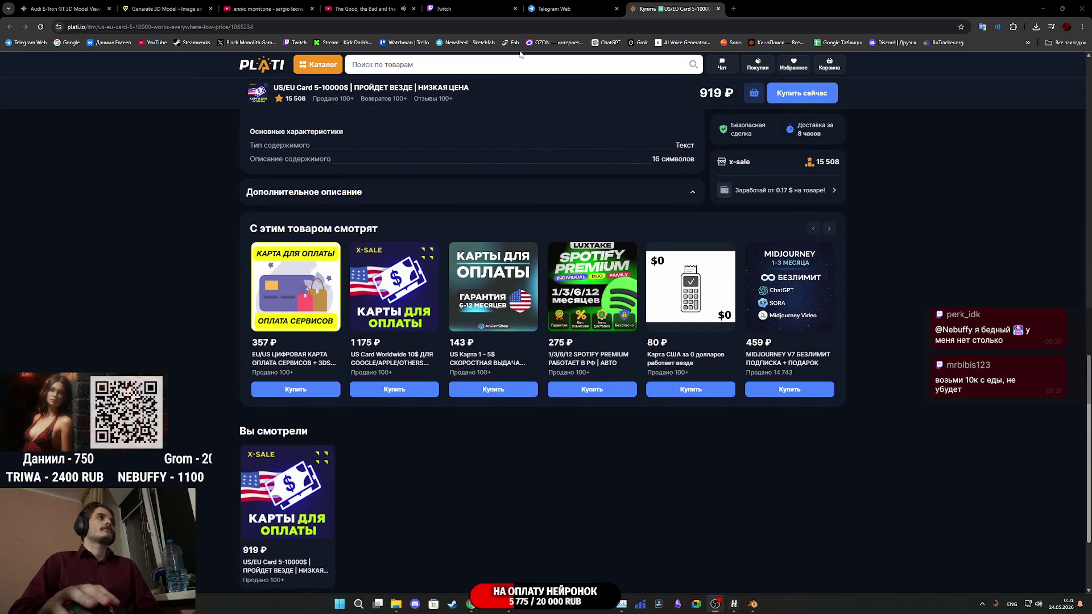
click(566, 6)
click(665, 6)
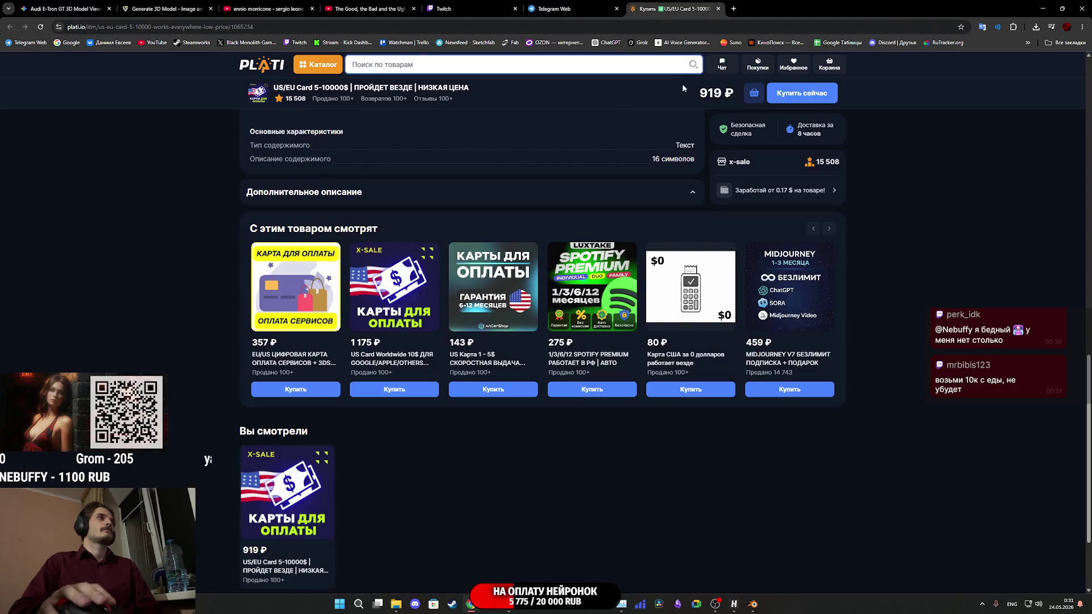
scroll(704, 244, up, 20)
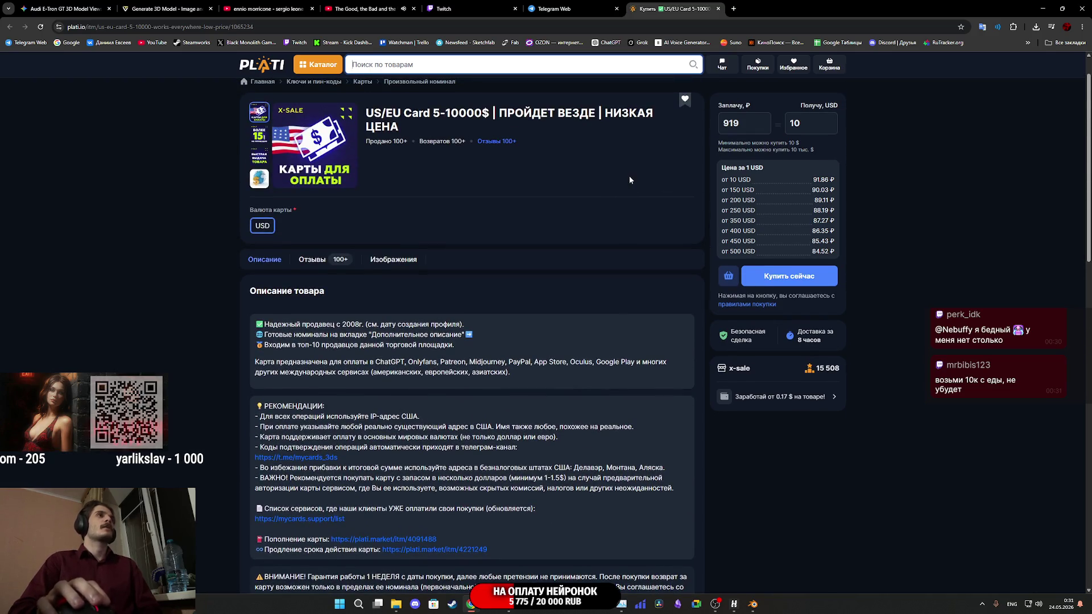
scroll(650, 211, up, 1)
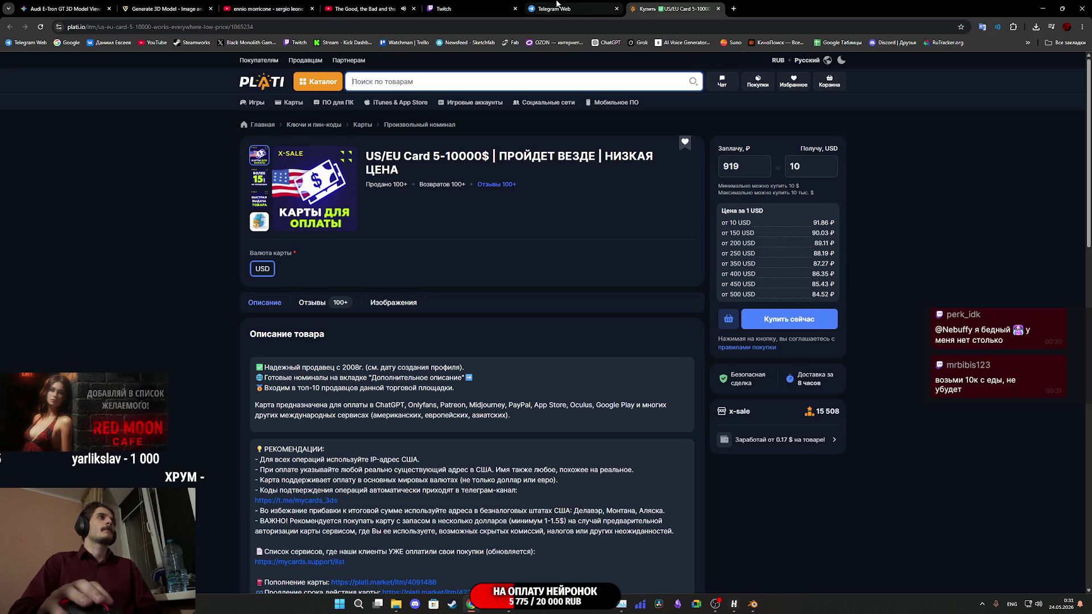
click(466, 5)
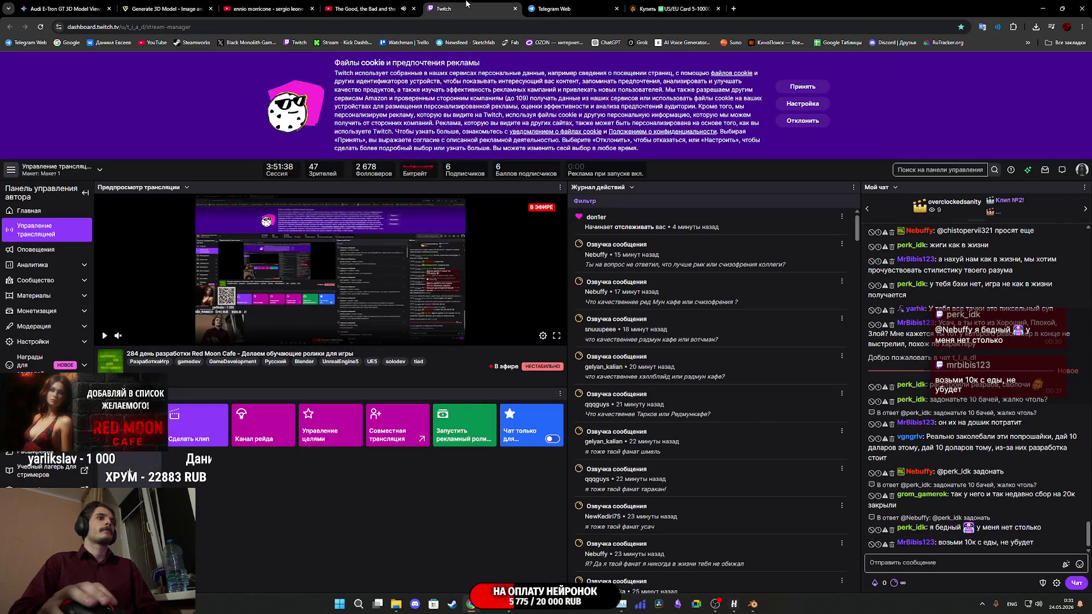
click(673, 4)
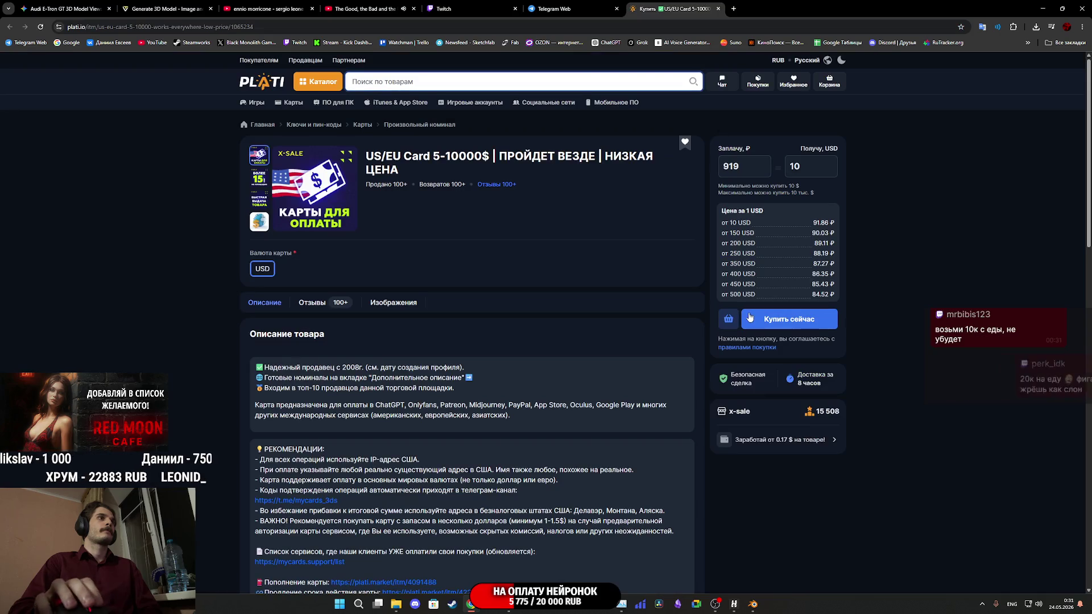
Press Купить сейчас for the 919 ₽ card, then show the Отзывы reviews list.
click(814, 332)
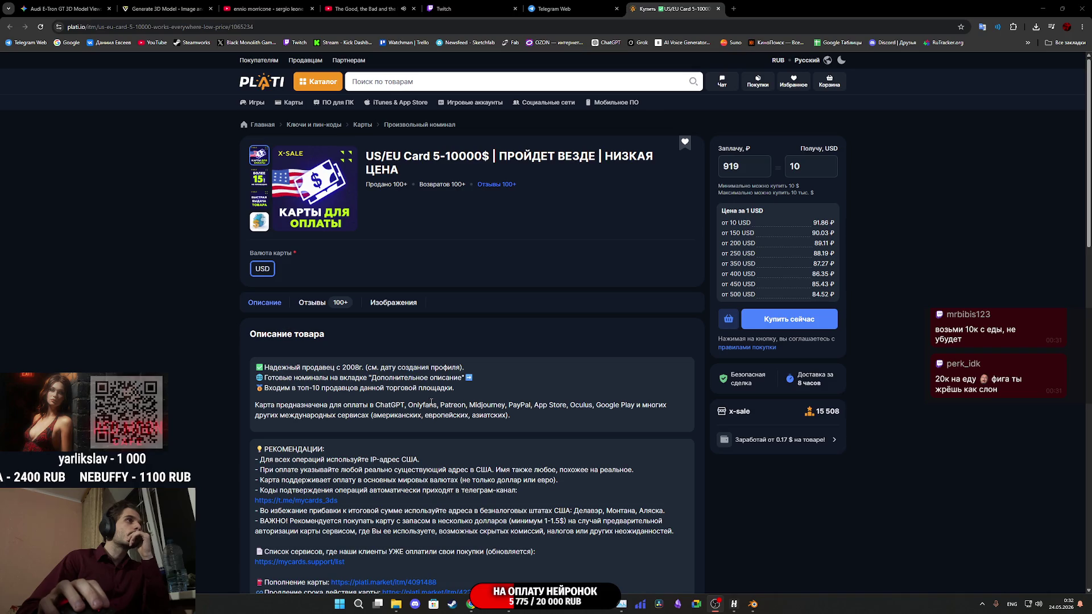
scroll(430, 400, down, 5)
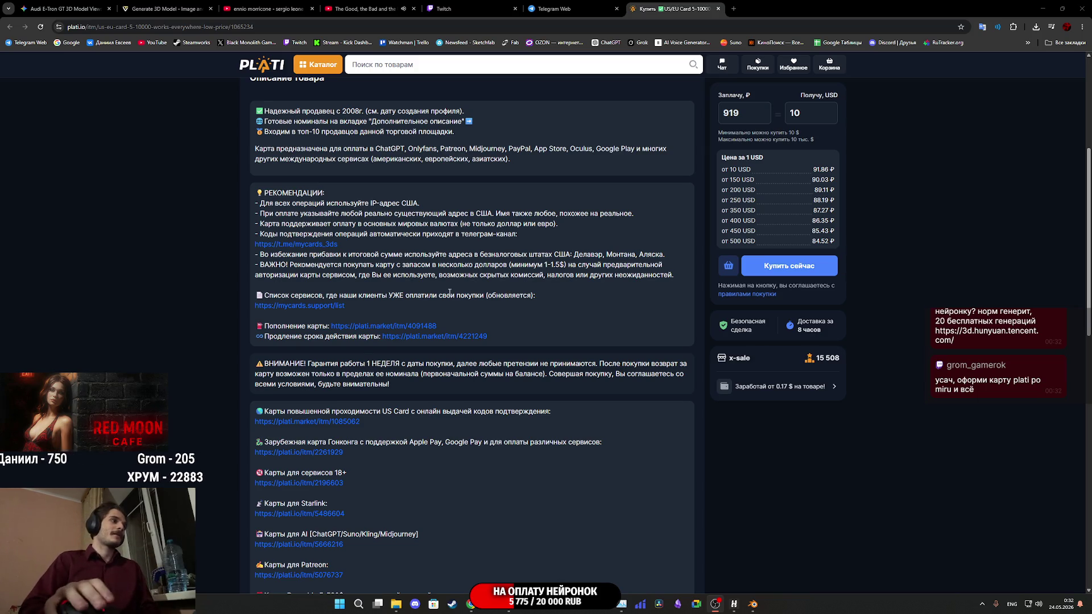
scroll(344, 351, down, 4)
scroll(344, 351, down, 2)
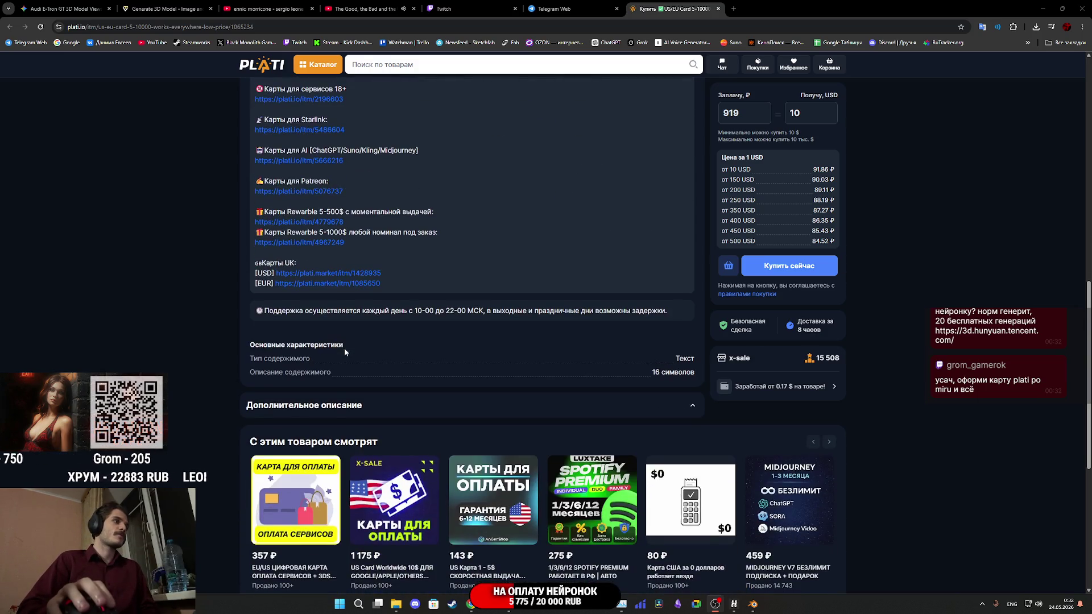
scroll(344, 348, up, 10)
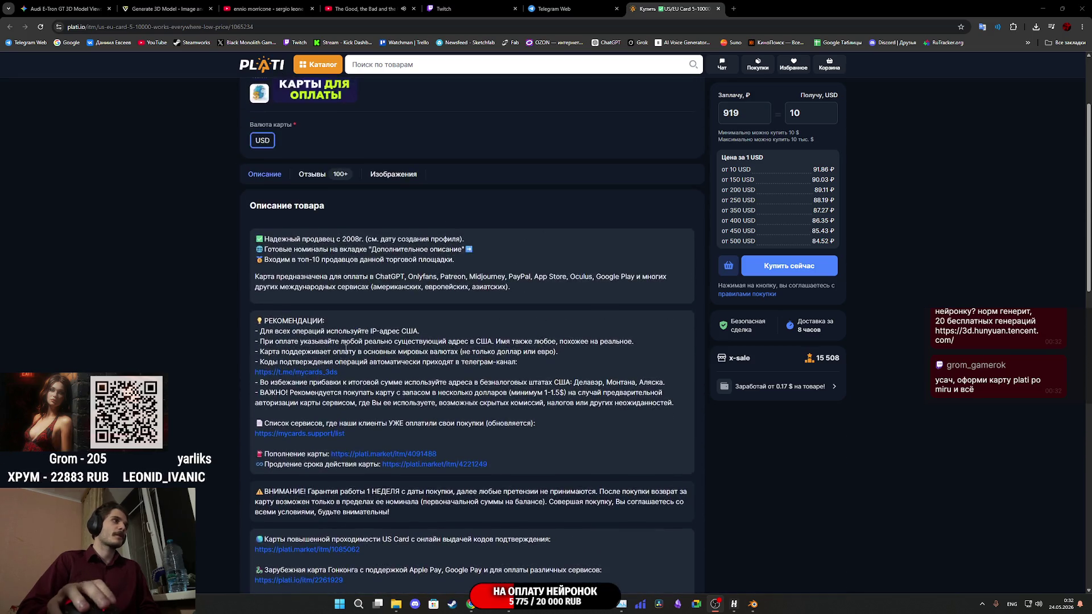
scroll(346, 349, up, 2)
click(323, 263)
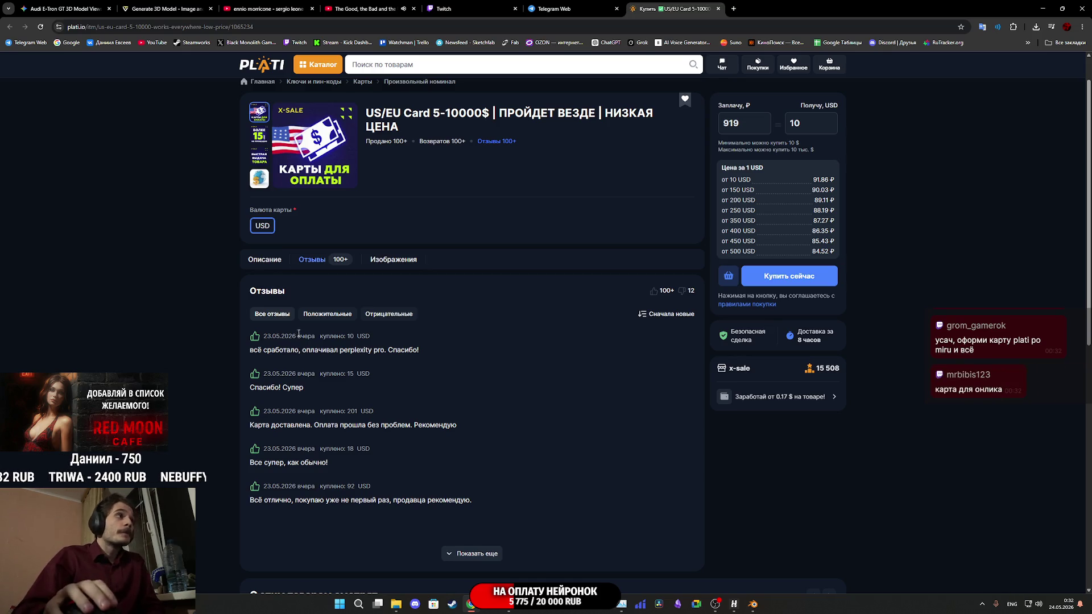
Switch between the Описание and Изображения sections, then open a new browser tab.
click(267, 262)
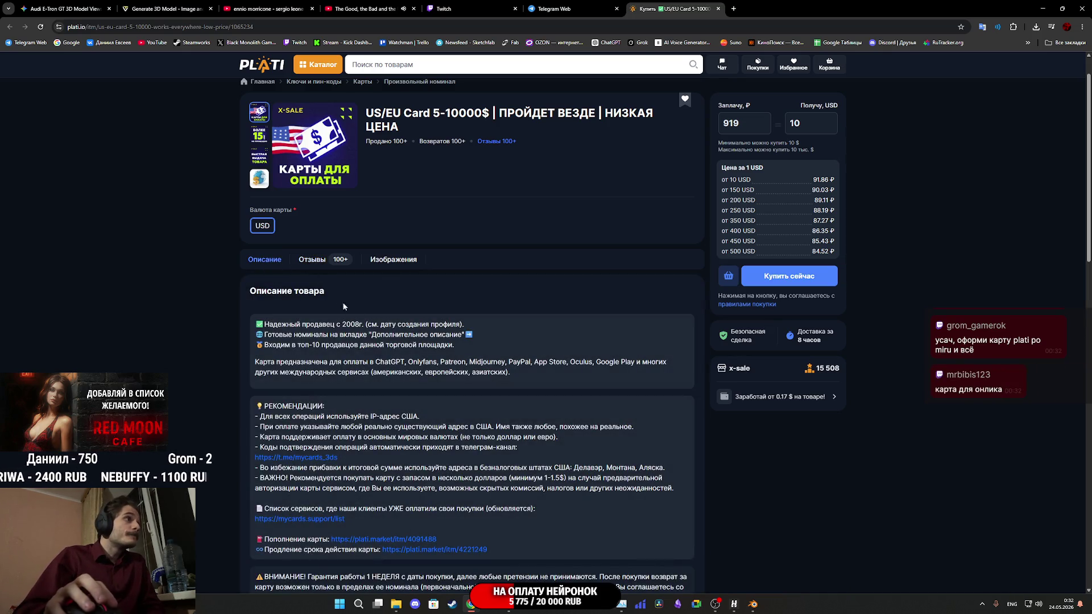
click(400, 263)
click(264, 259)
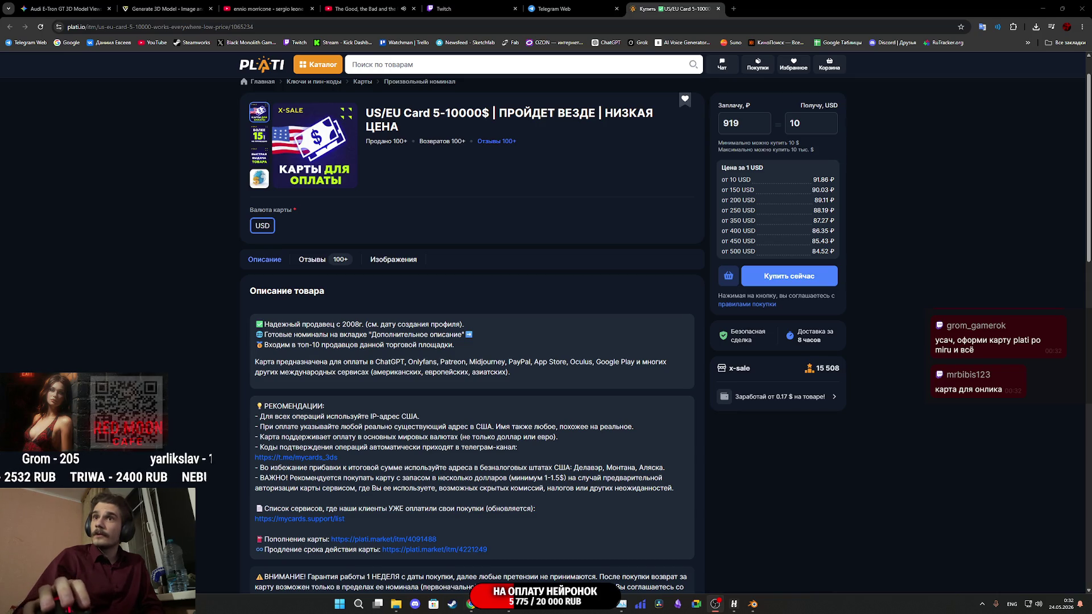
click(733, 9)
Paste a viewer's chat message, trim it to 'plati po miru', and search Google.
text(усач, оформи карту plati po miru и всё)
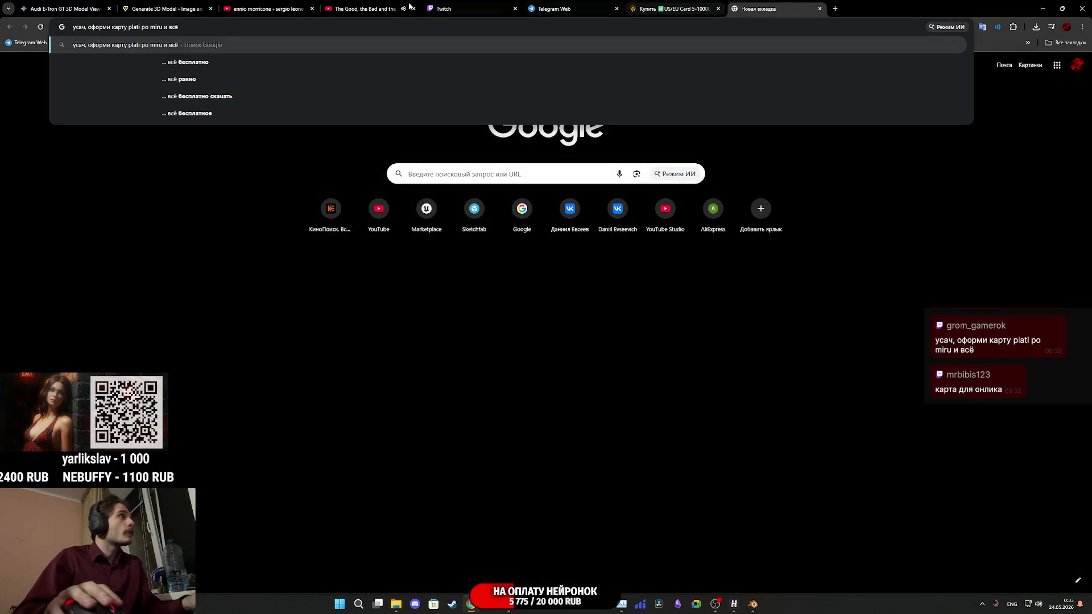
key(BackSpace)
key(BackSpace)
key(BackSpace)
key(BackSpace)
key(BackSpace)
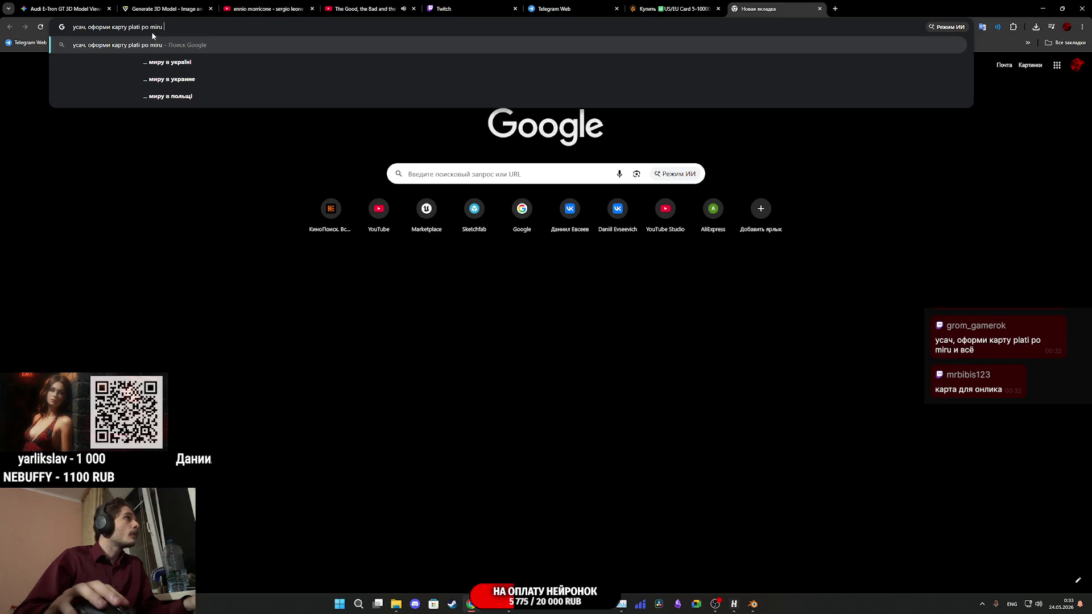
drag(94, 32, 41, 35)
key(BackSpace)
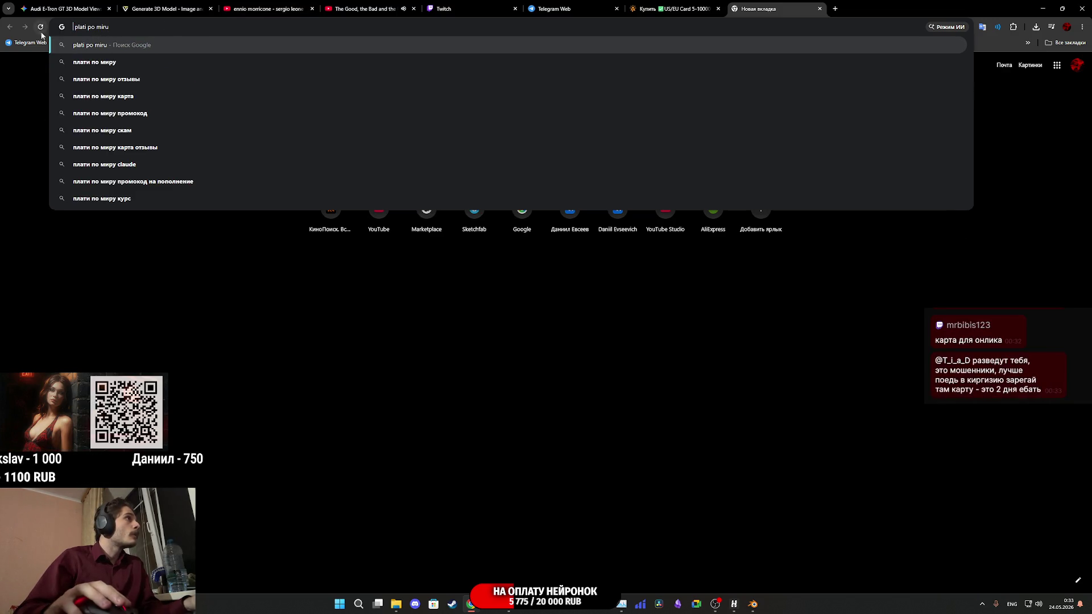
key(Return)
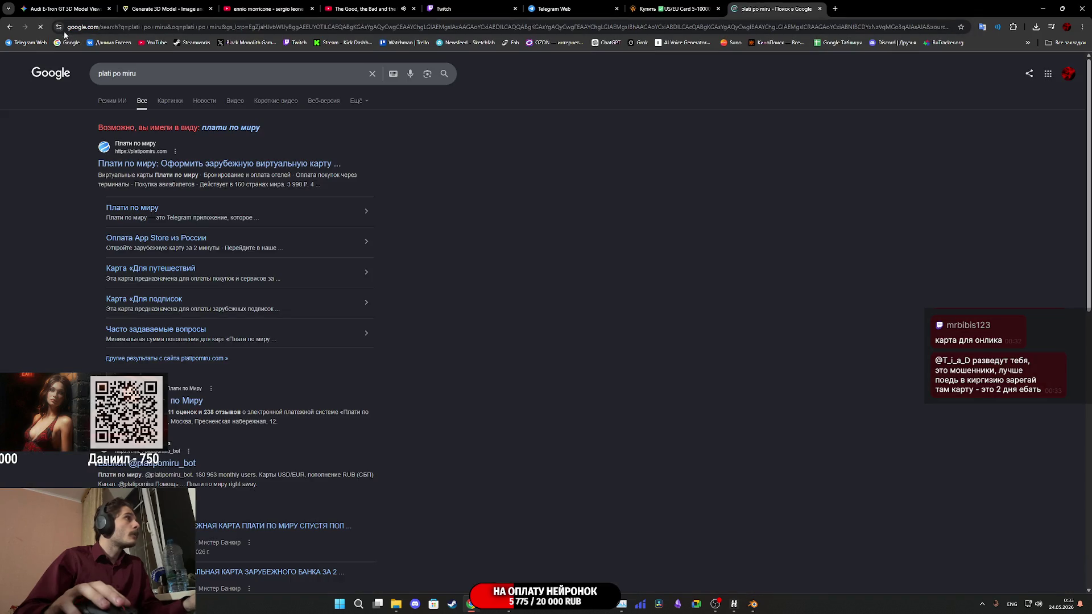
Open platipomiru.com's virtual card offers and highlight the 14 990 ₽ premium price.
click(200, 166)
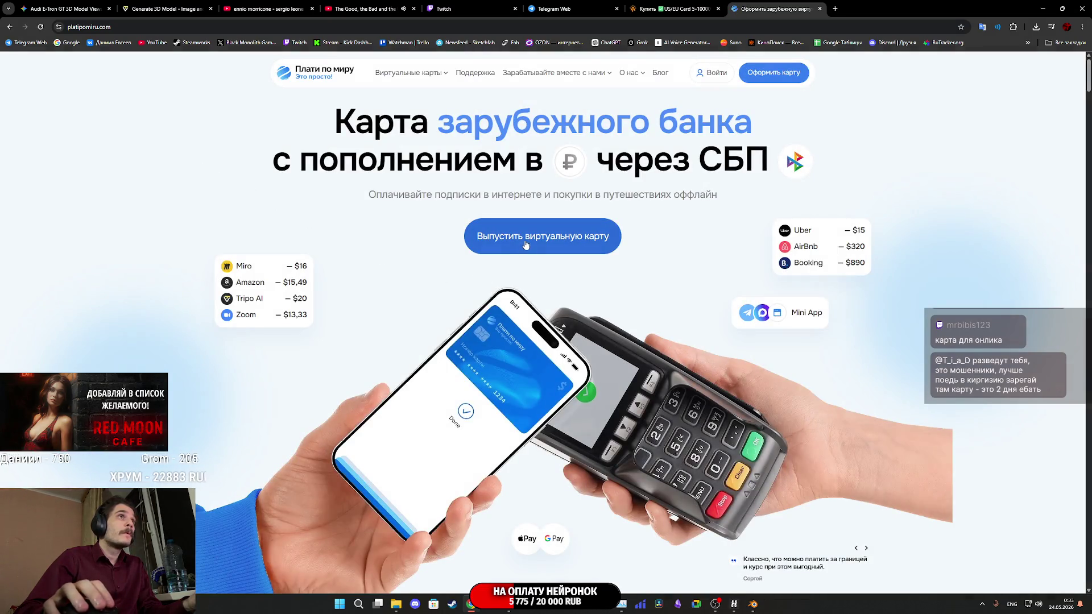
click(572, 245)
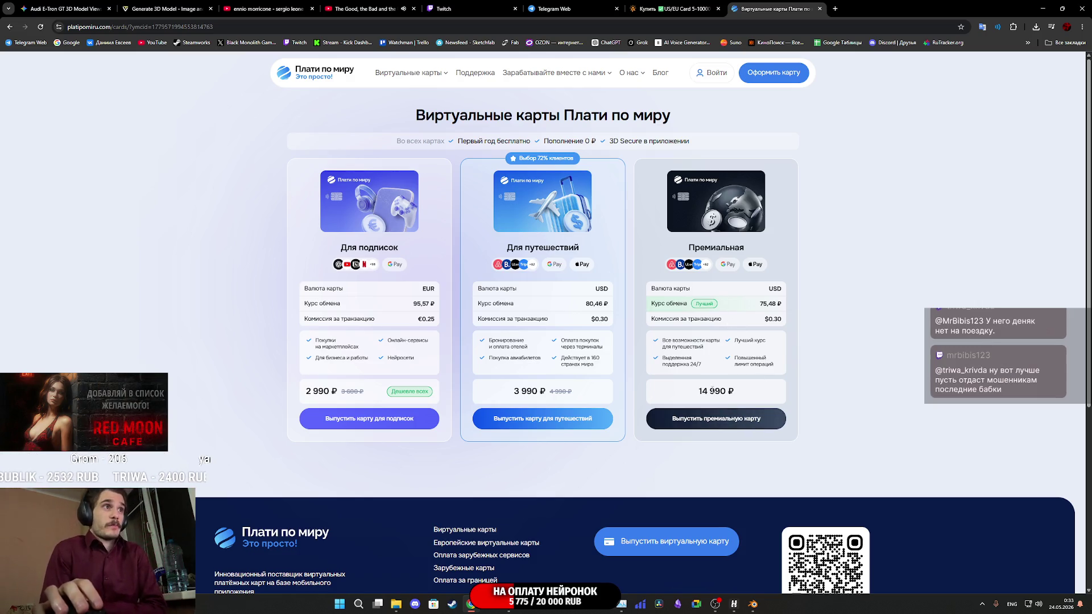
drag(692, 391, 769, 393)
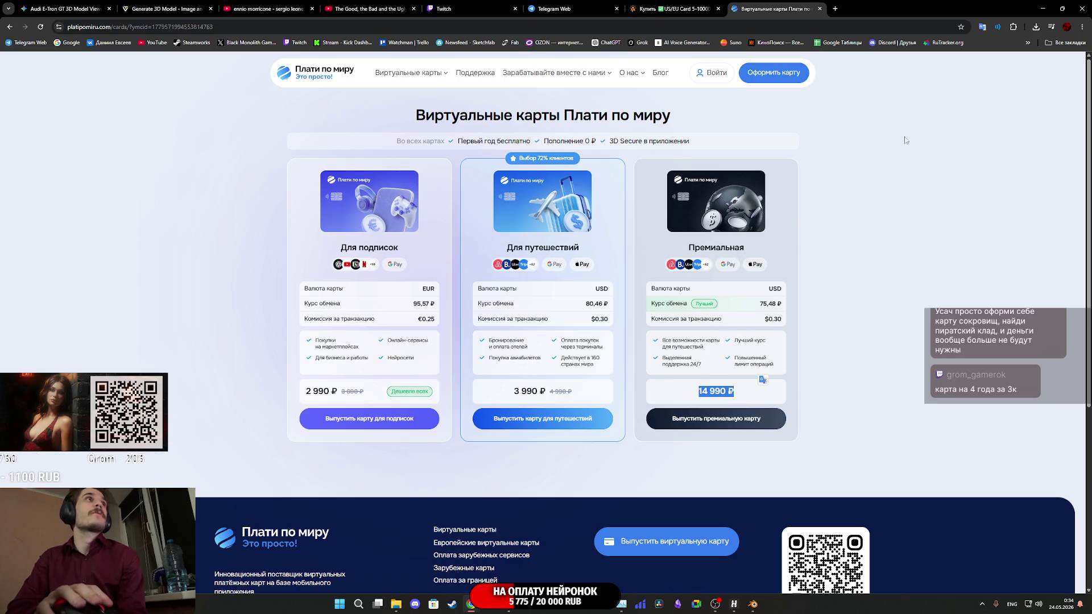
click(671, 8)
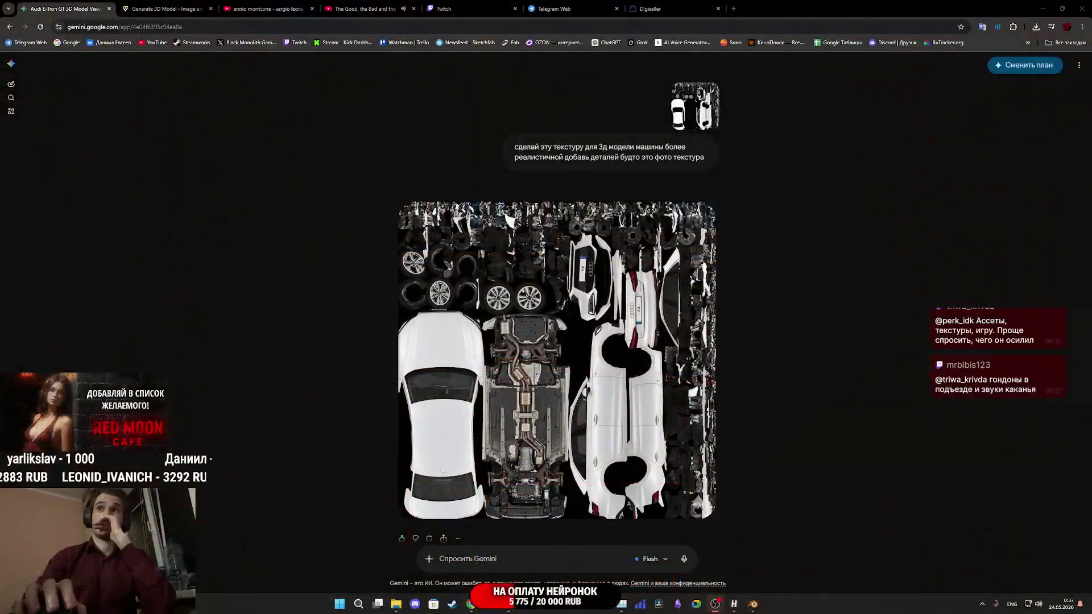
Switch from the Gemini chat to the Twitch stream manager with live preview and chat.
click(492, 6)
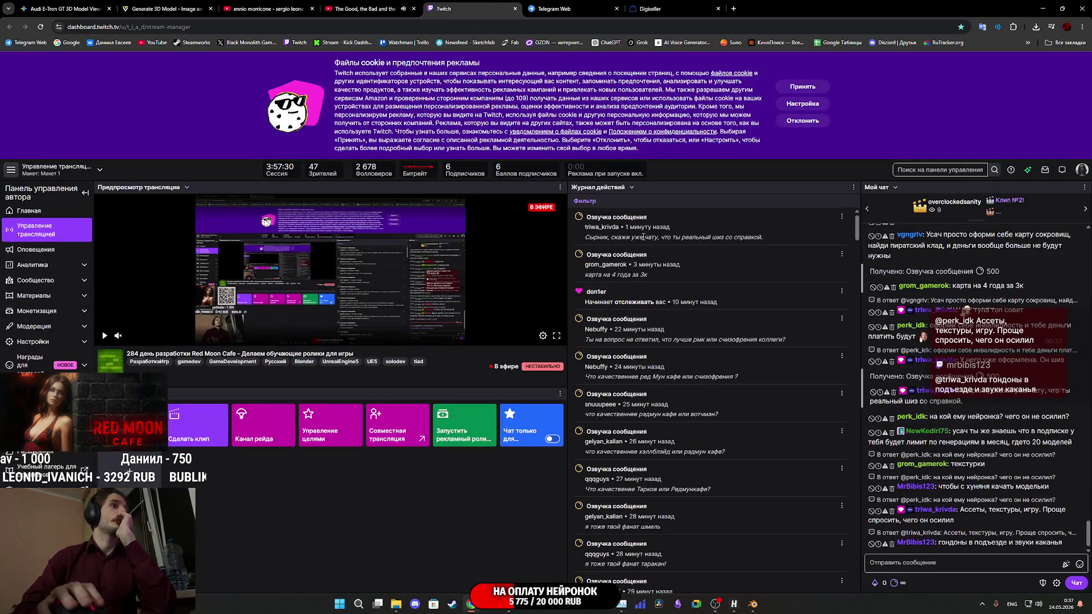
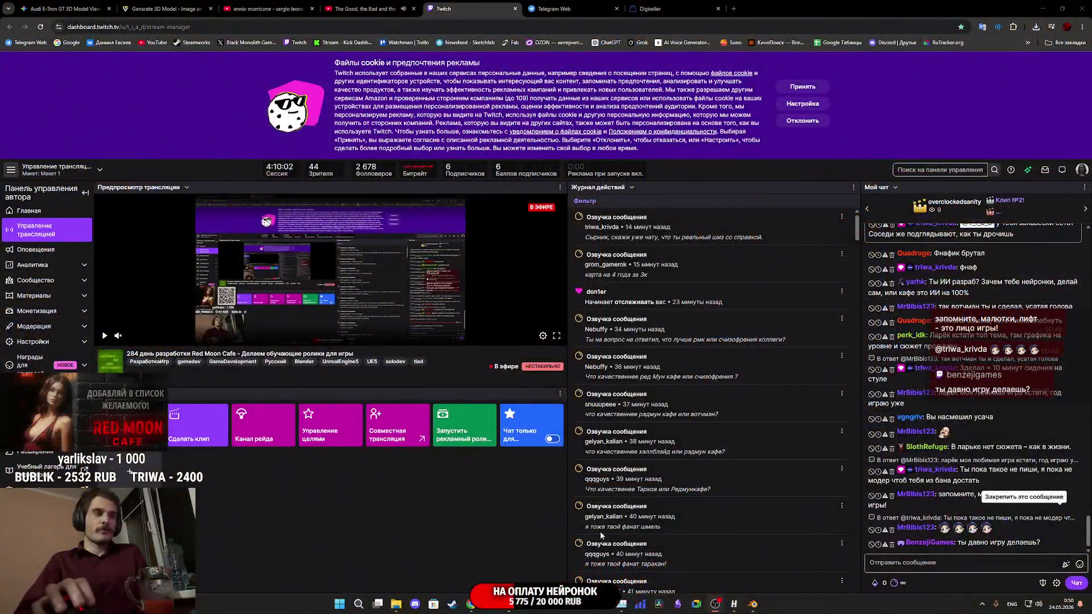
Switch from the Twitch dashboard to the Steam library page for Watchman.
key(alt+Tab)
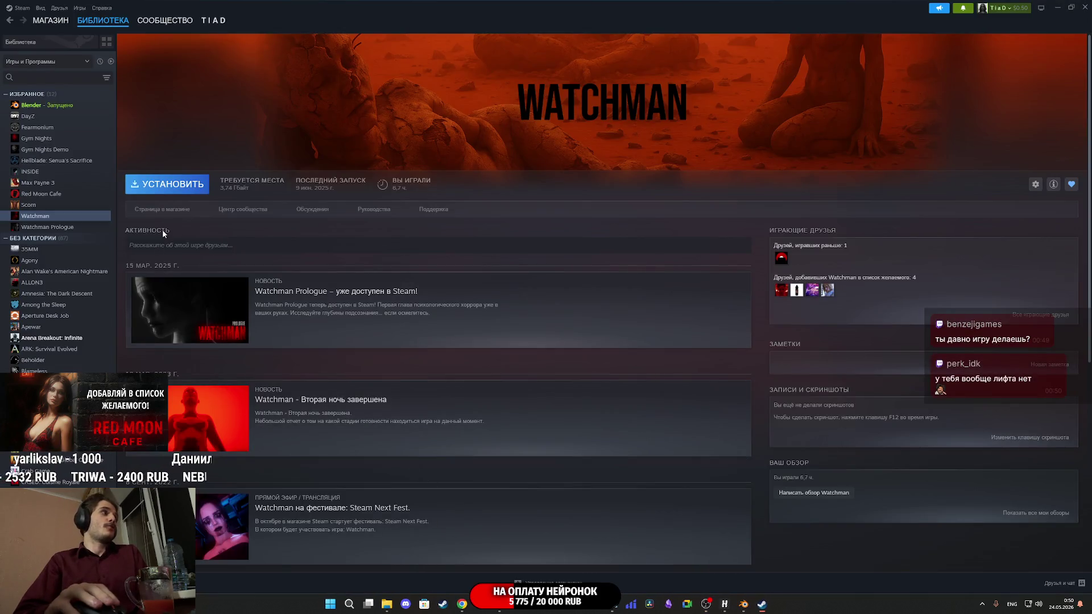
click(162, 210)
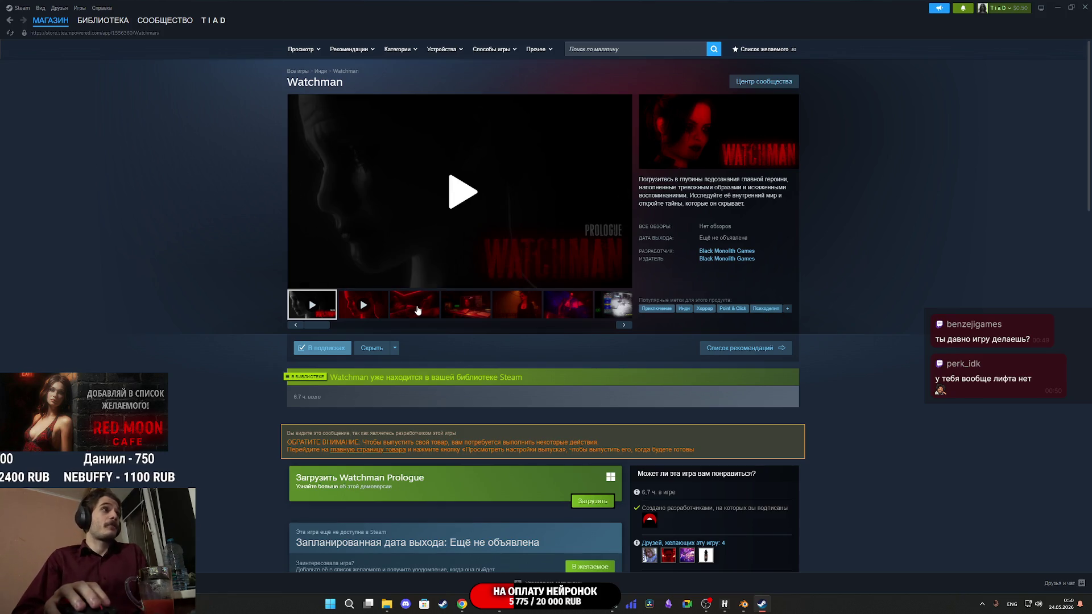
click(400, 309)
click(477, 225)
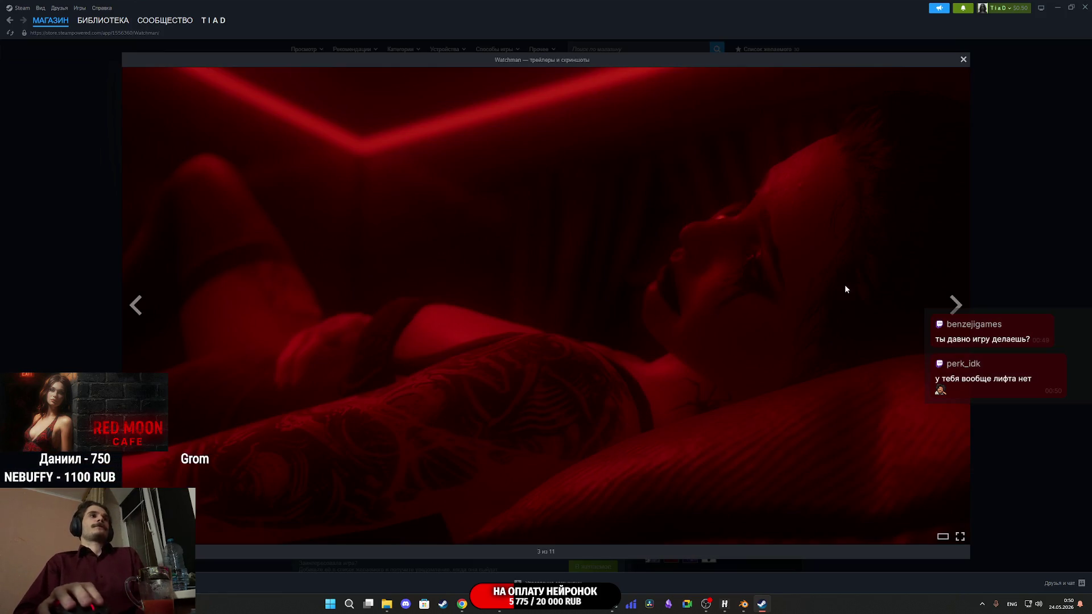
click(955, 314)
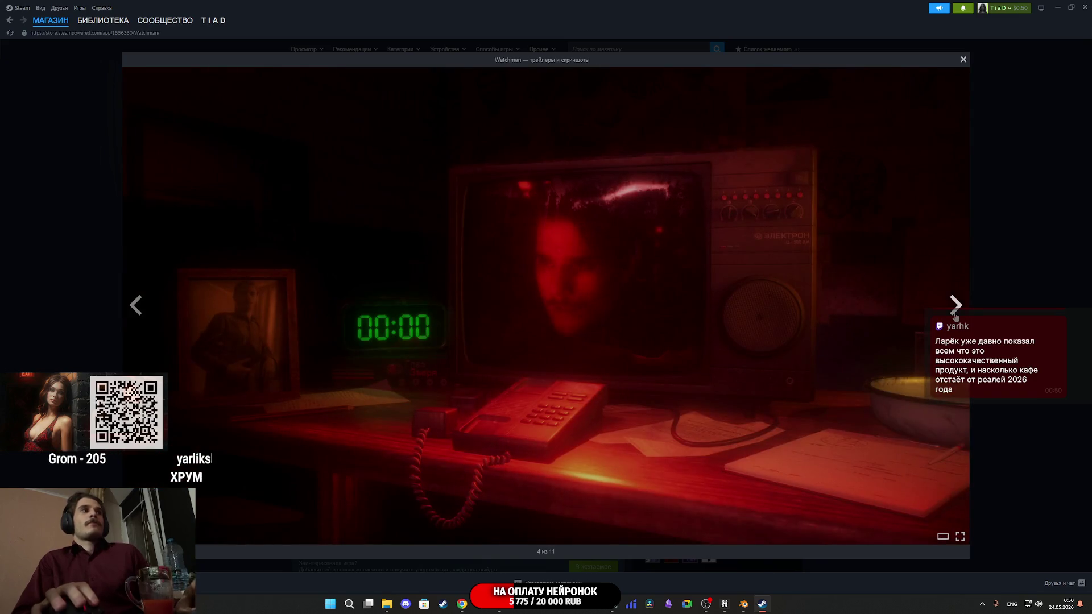
click(956, 315)
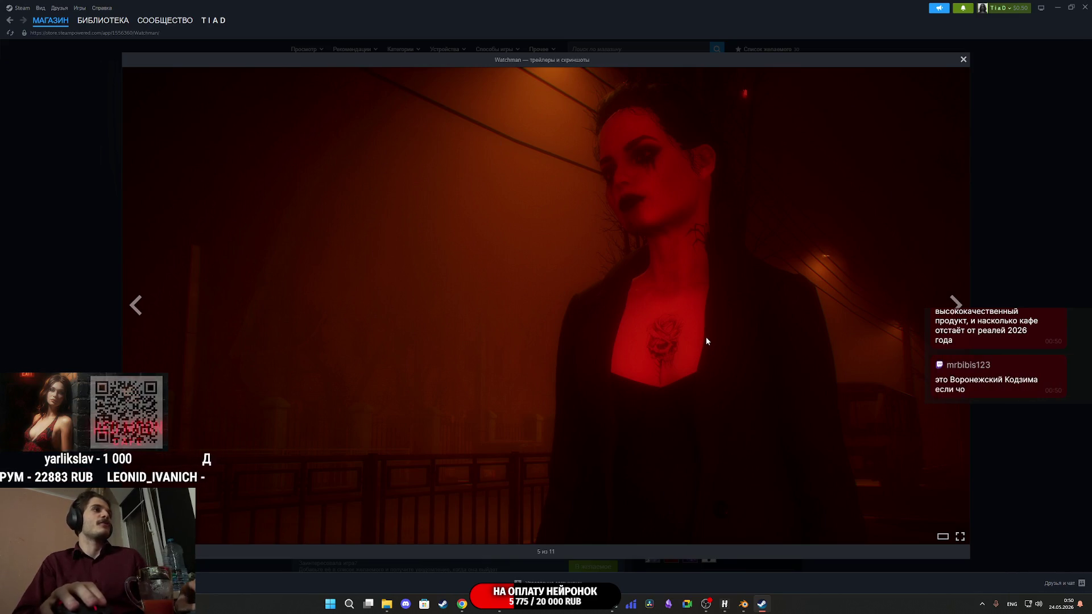
click(678, 277)
click(544, 277)
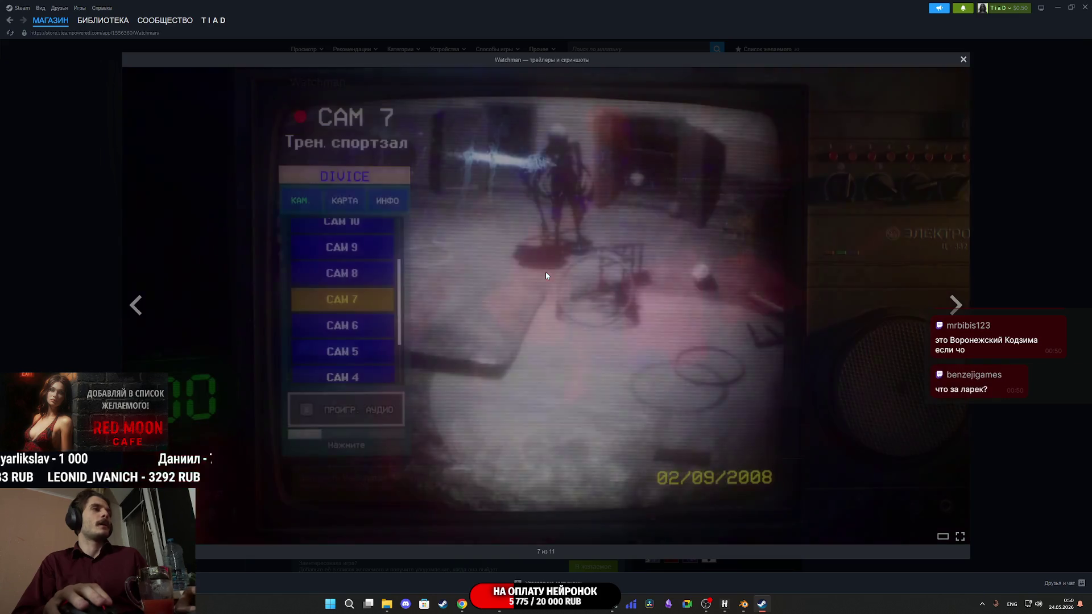
click(545, 277)
click(558, 293)
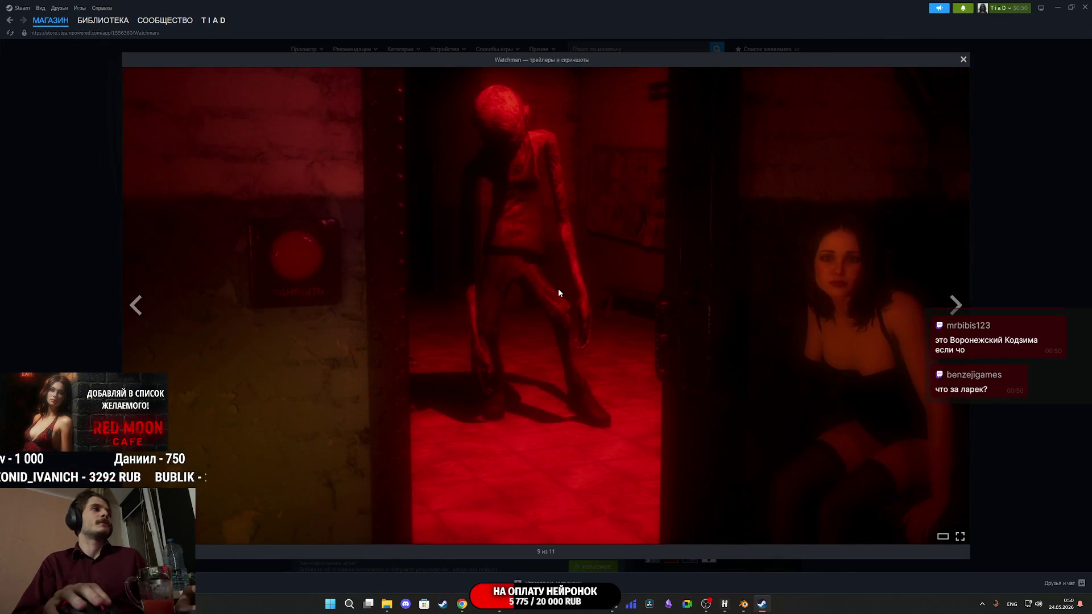
click(558, 293)
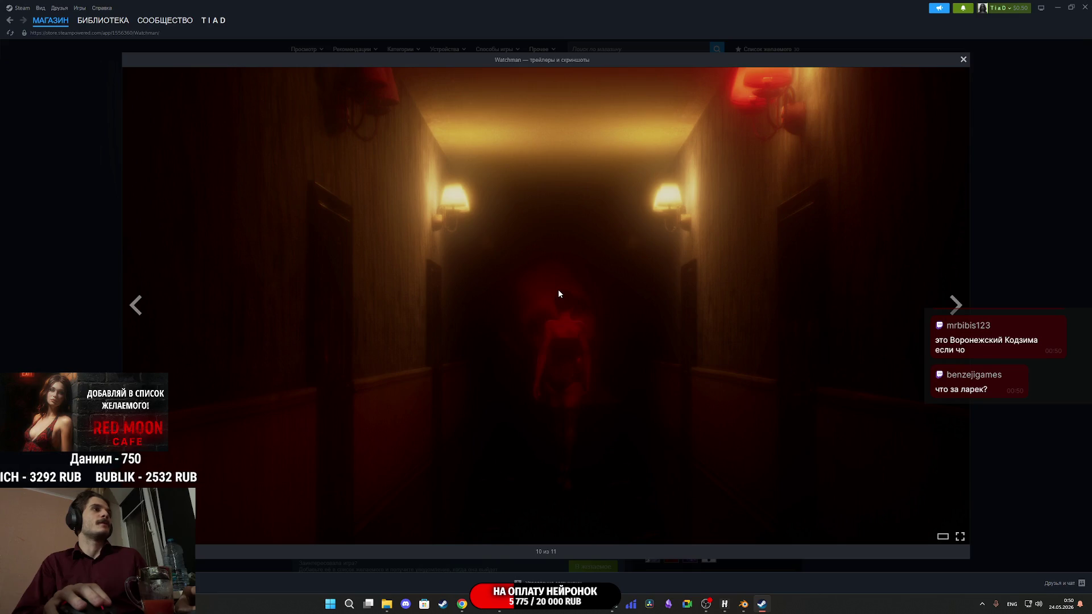
click(558, 289)
click(558, 289)
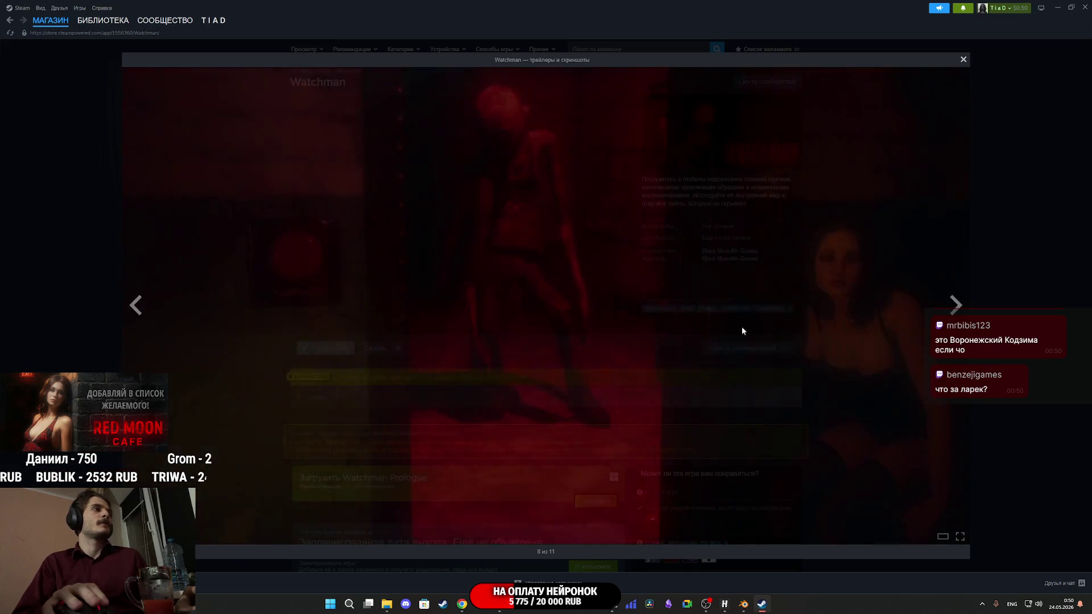
click(512, 489)
click(1017, 254)
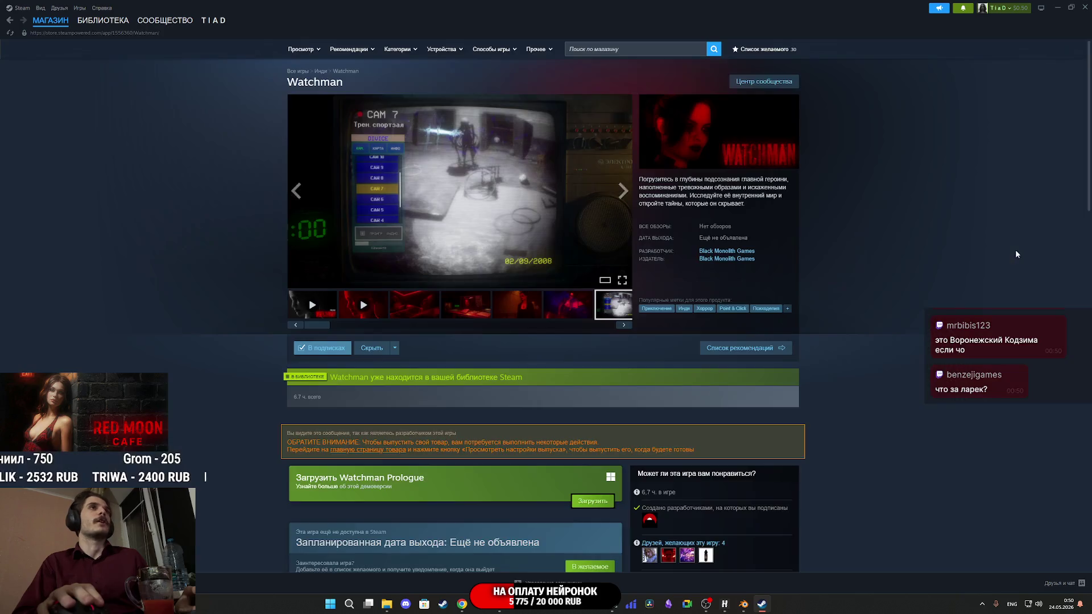
scroll(626, 350, down, 15)
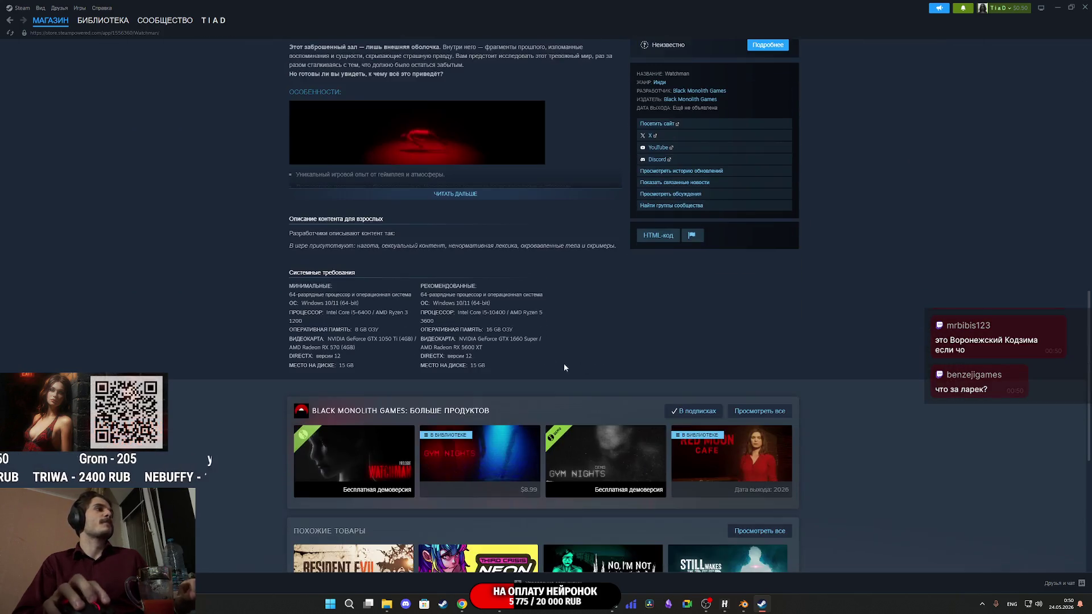
click(468, 194)
scroll(504, 283, up, 6)
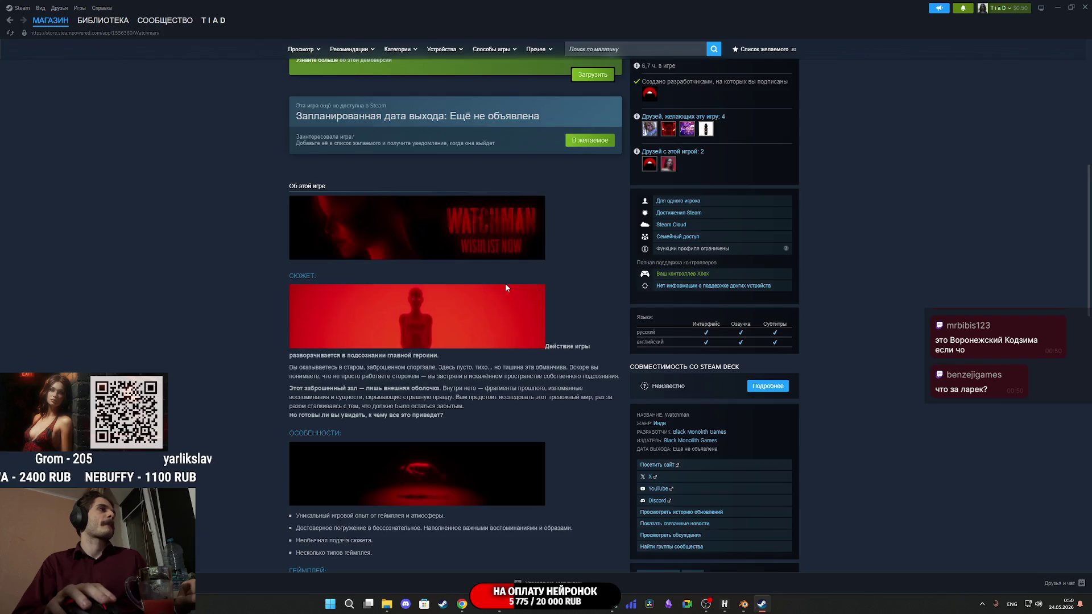
scroll(505, 283, down, 10)
scroll(502, 285, up, 9)
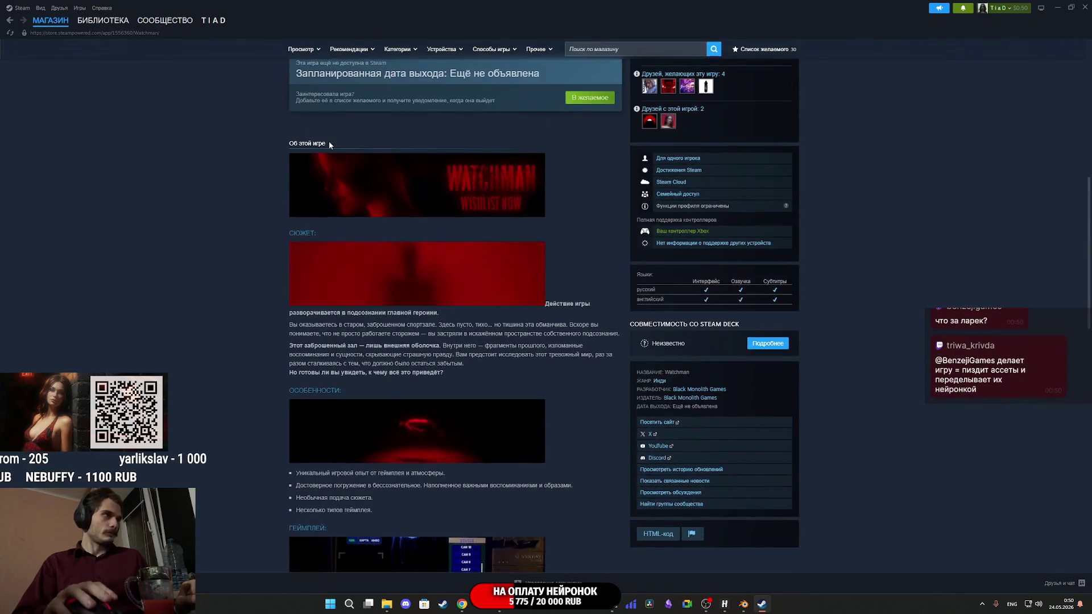
click(103, 20)
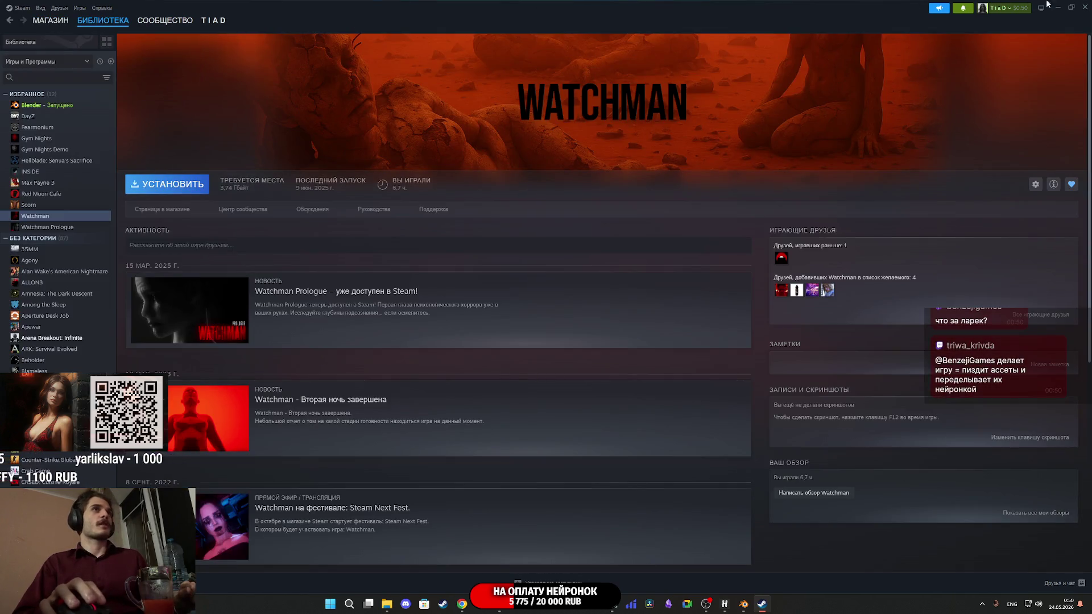
key(alt+Tab)
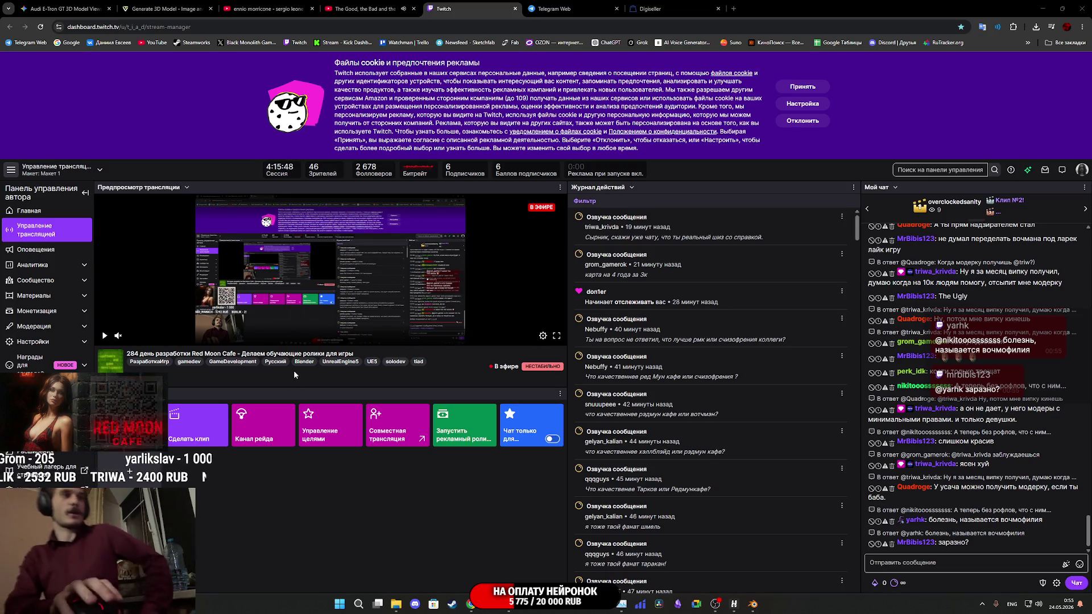
Bring the Unreal Engine editor with the street level and white Audi to the front.
click(503, 526)
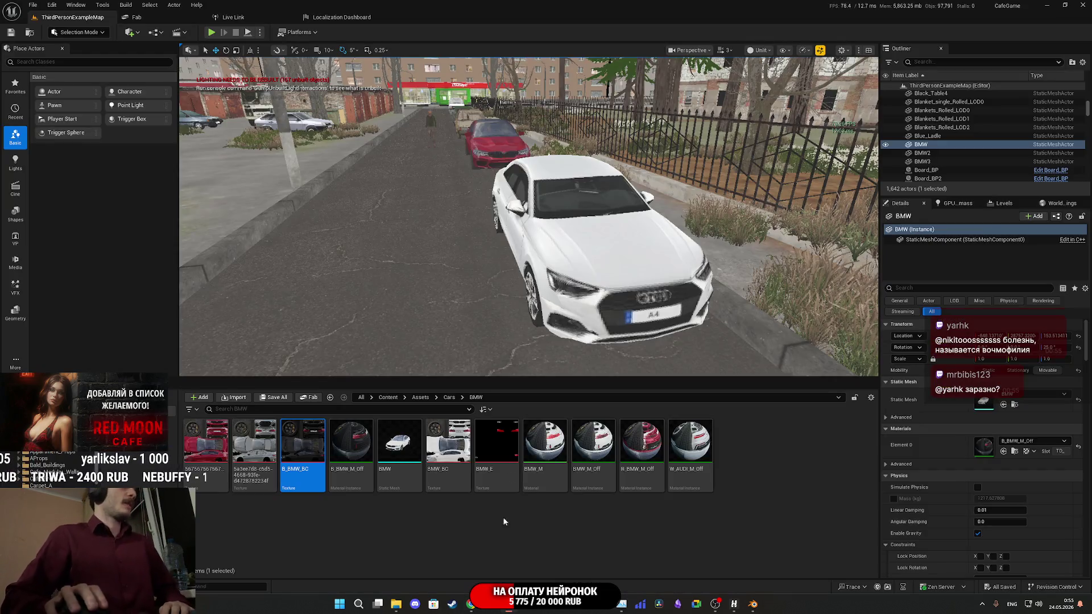
Duplicate the parked cars 1_W5, 1_W6 and 1_W7 and move the copies further along the road.
mouse_move(512, 256)
mouse_down()
mouse_move(501, 239)
mouse_move(529, 204)
mouse_move(546, 210)
mouse_move(540, 227)
mouse_move(535, 210)
mouse_move(524, 222)
mouse_up()
drag(687, 215, 687, 215)
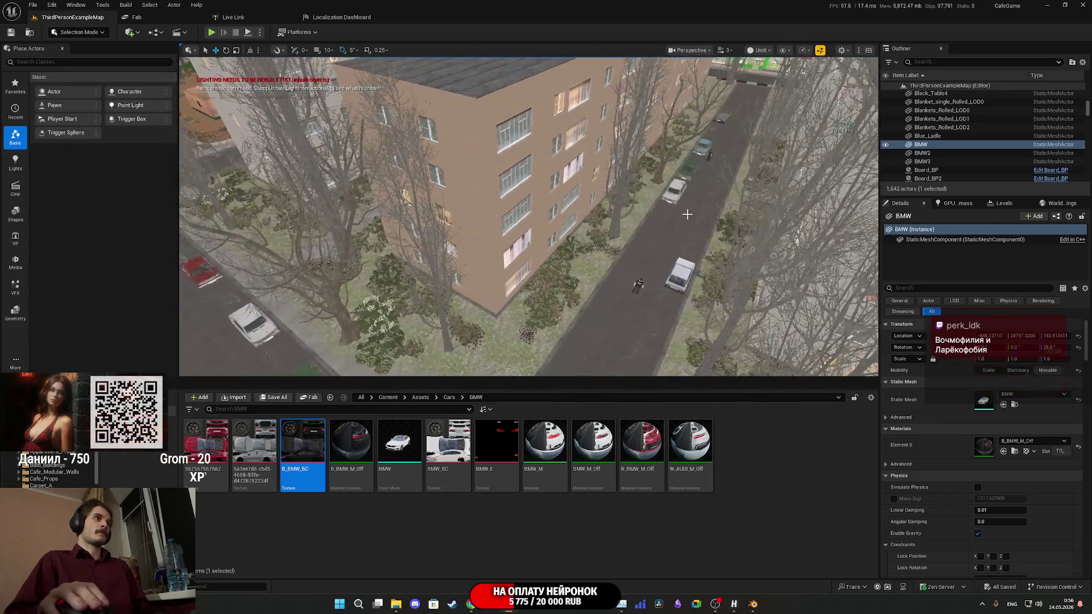
click(680, 183)
ctrl+click(701, 148)
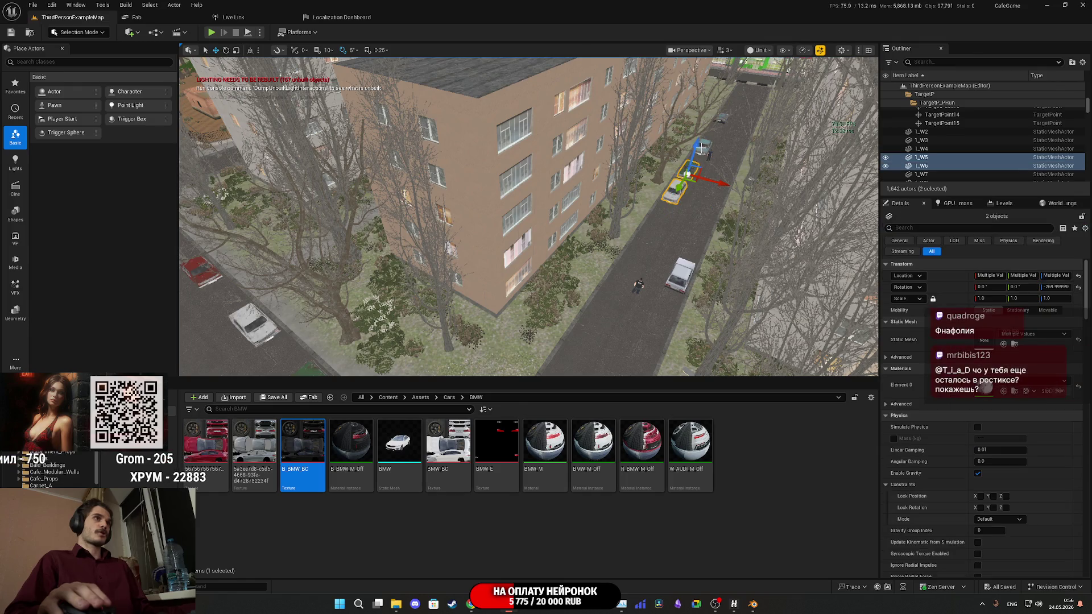
ctrl+click(704, 149)
alt+drag(695, 165, 597, 310)
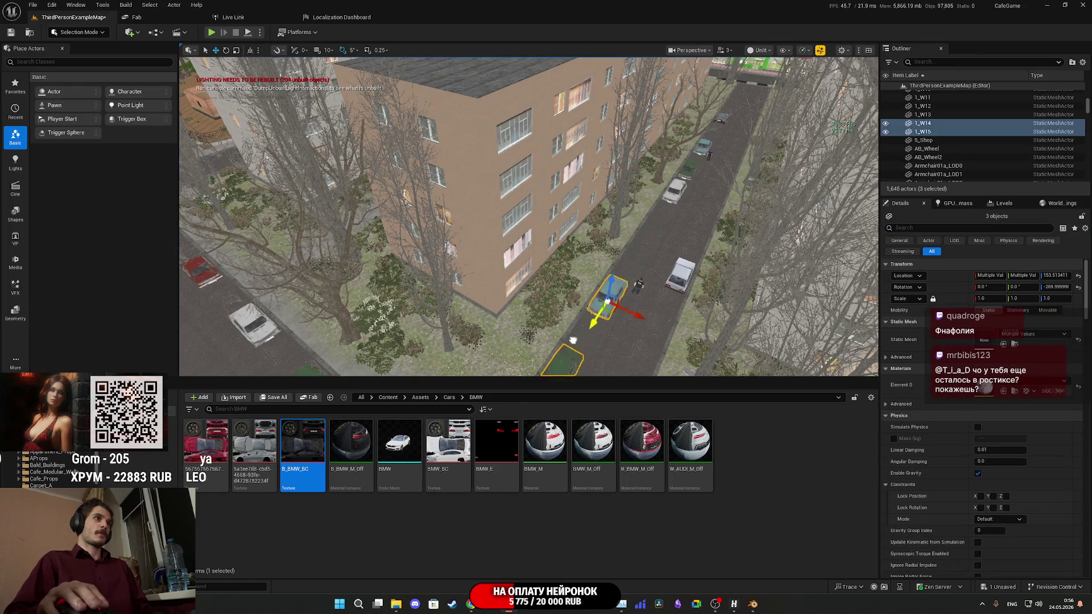
key(f)
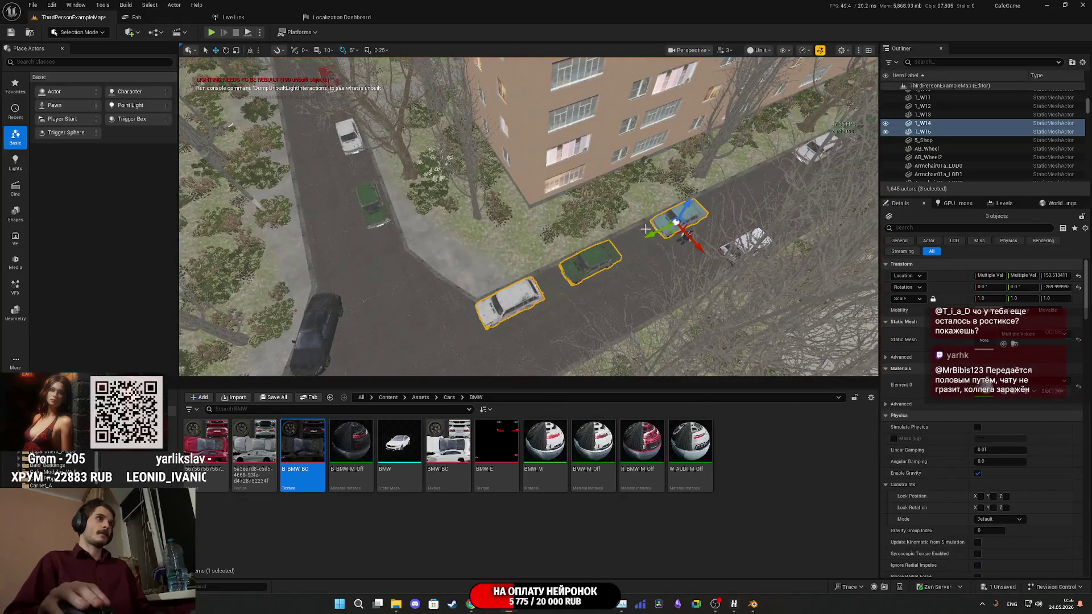
mouse_move(696, 211)
mouse_down()
mouse_move(709, 204)
mouse_move(557, 256)
mouse_move(347, 294)
mouse_move(398, 295)
mouse_up()
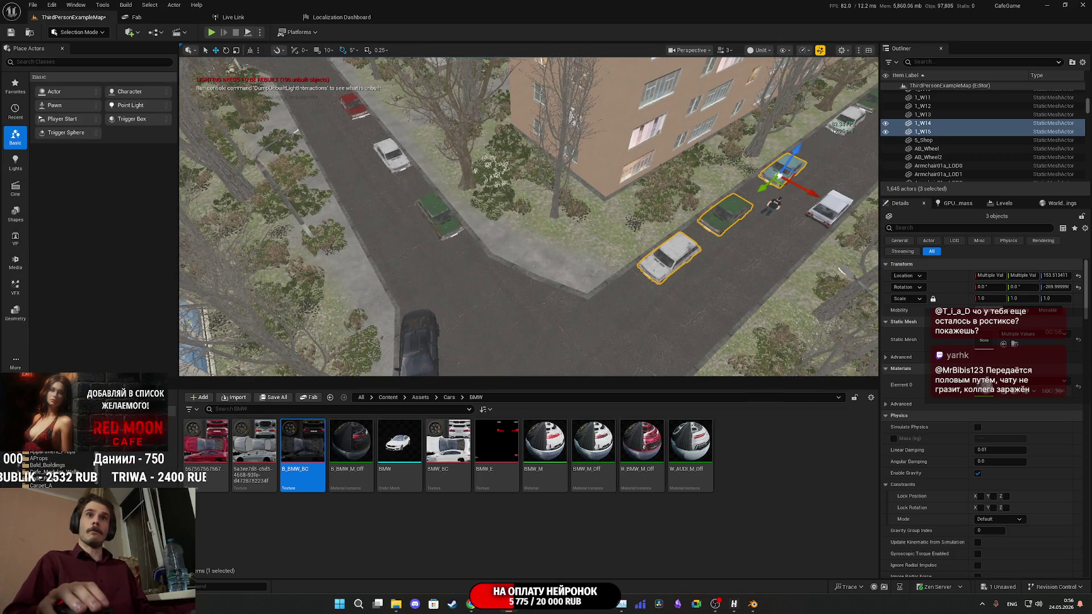
Bring the viewport down to street level, then return to the Twitch dashboard in Chrome.
mouse_move(398, 295)
mouse_down()
mouse_move(455, 254)
mouse_move(546, 239)
mouse_up()
drag(669, 256, 711, 232)
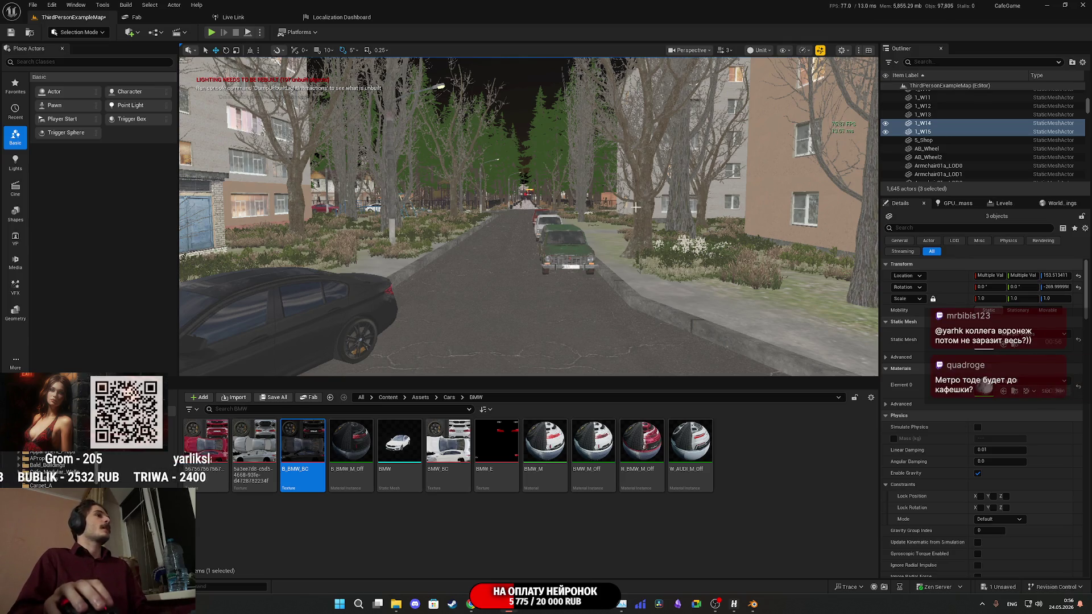
click(480, 607)
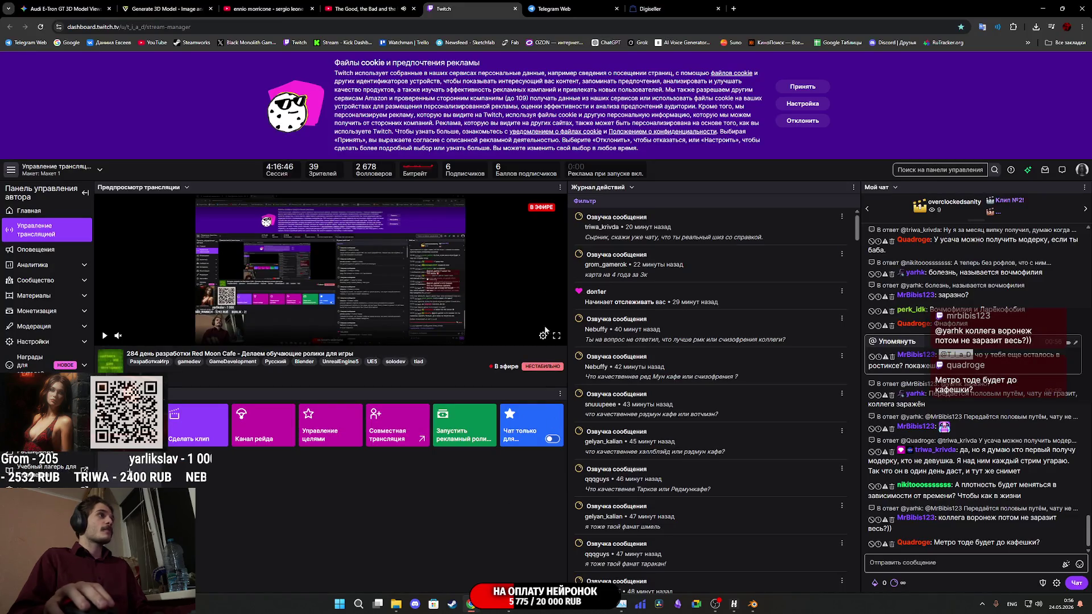
Switch Chrome to the Digiseller gift-card purchase tab.
click(659, 9)
click(562, 9)
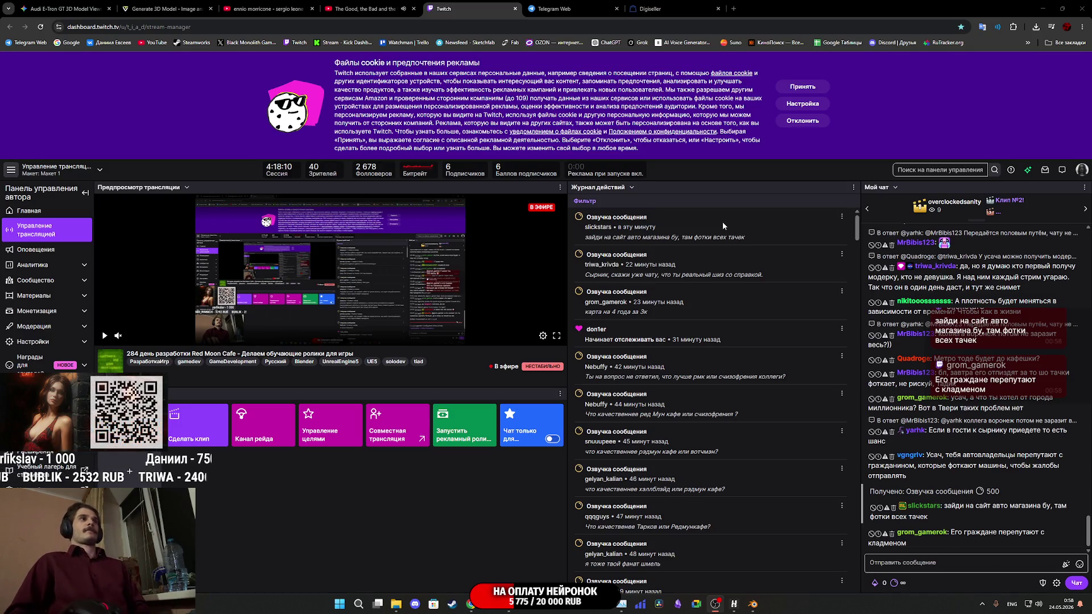
click(682, 8)
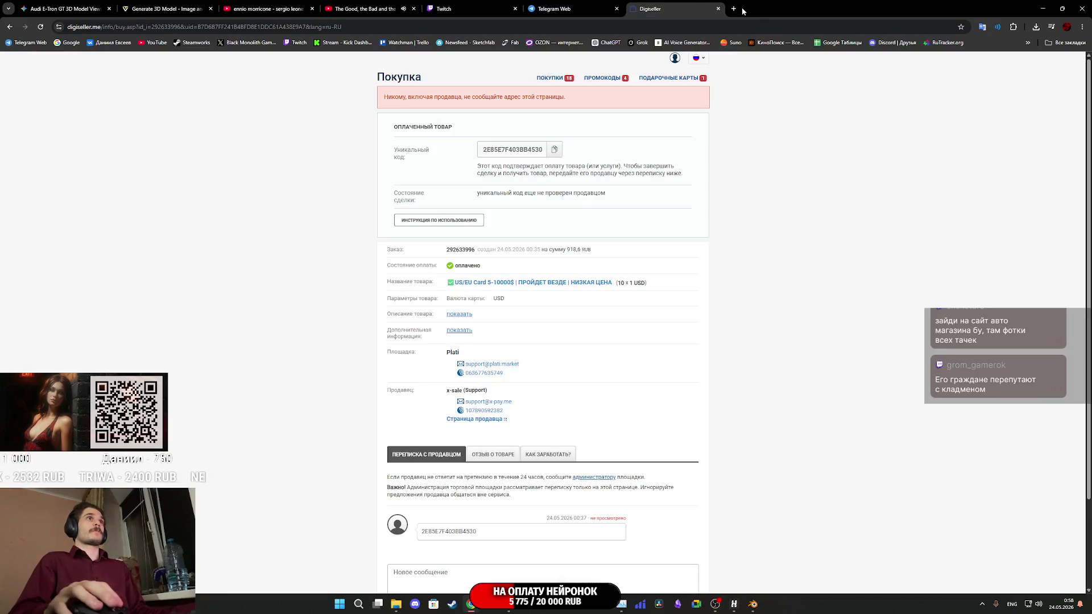
In a new tab, search Google for 'авто ру' and open the auto.ru site.
click(734, 8)
text(fd)
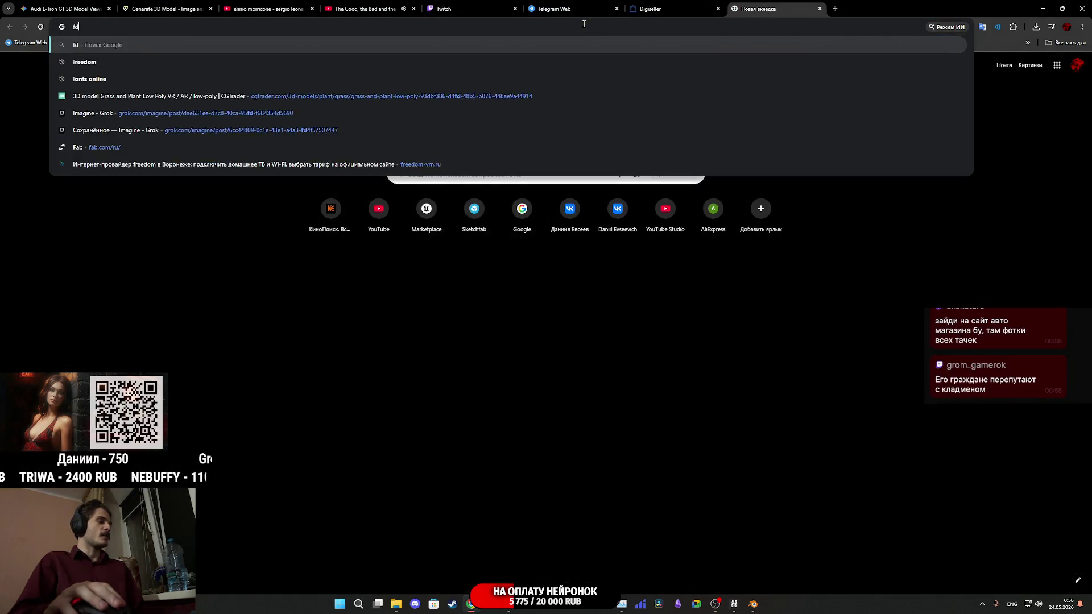
text(bnj)
key(Return)
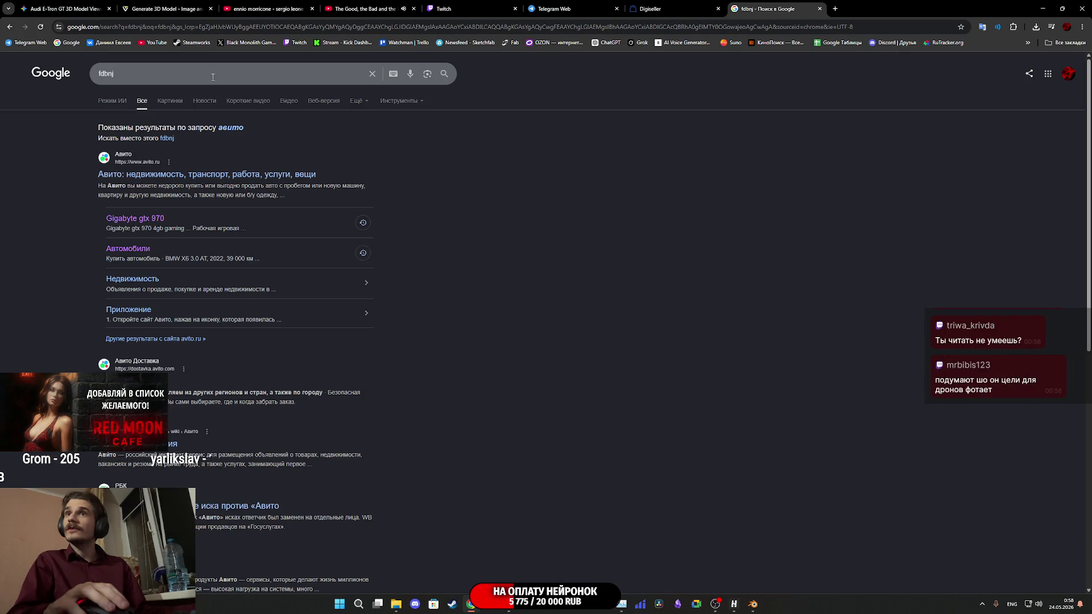
key(ctrl+a)
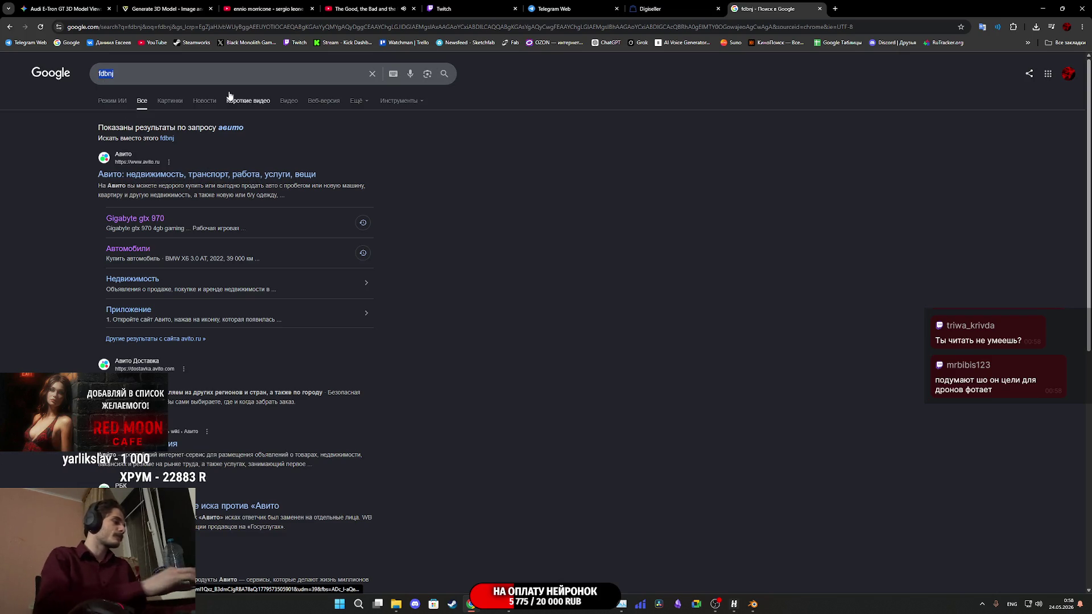
text(fdn)
text(he)
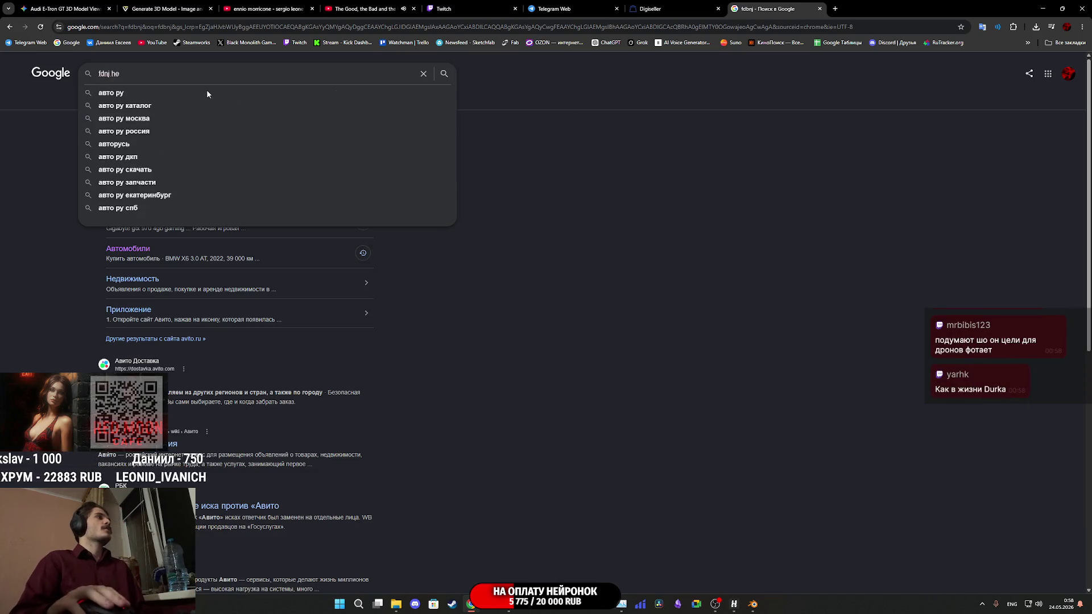
click(206, 91)
click(248, 148)
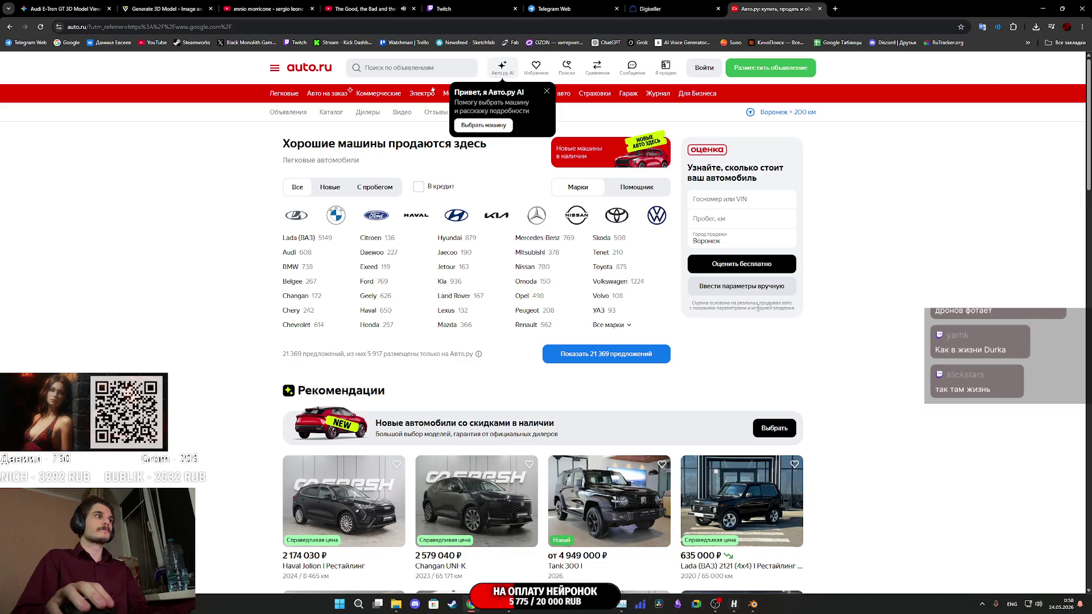
Search auto.ru for Lada (ВАЗ) Granta and browse the results.
click(402, 68)
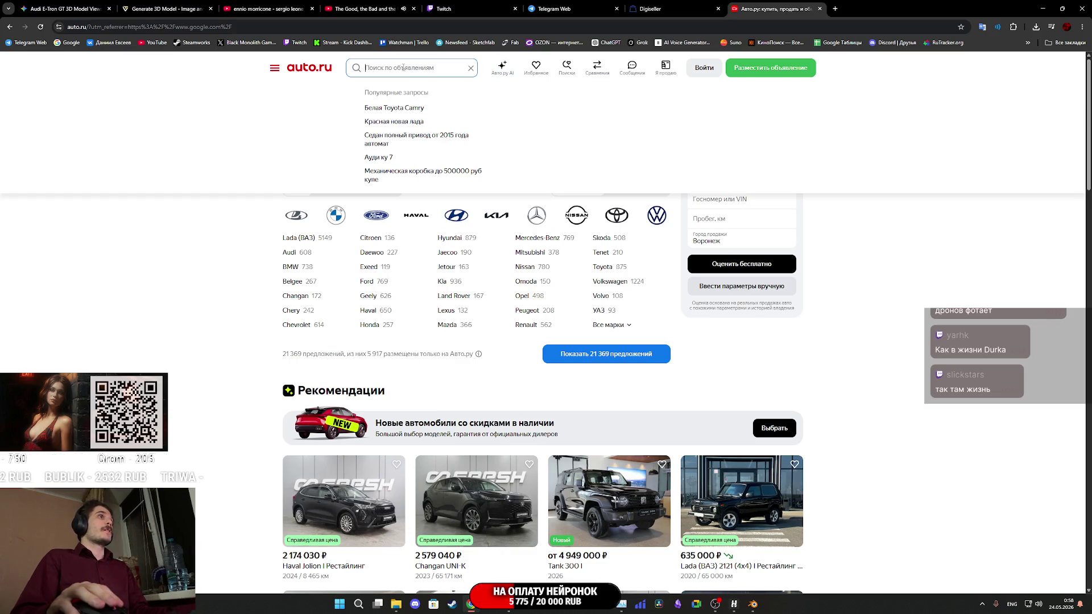
text(uhfynf)
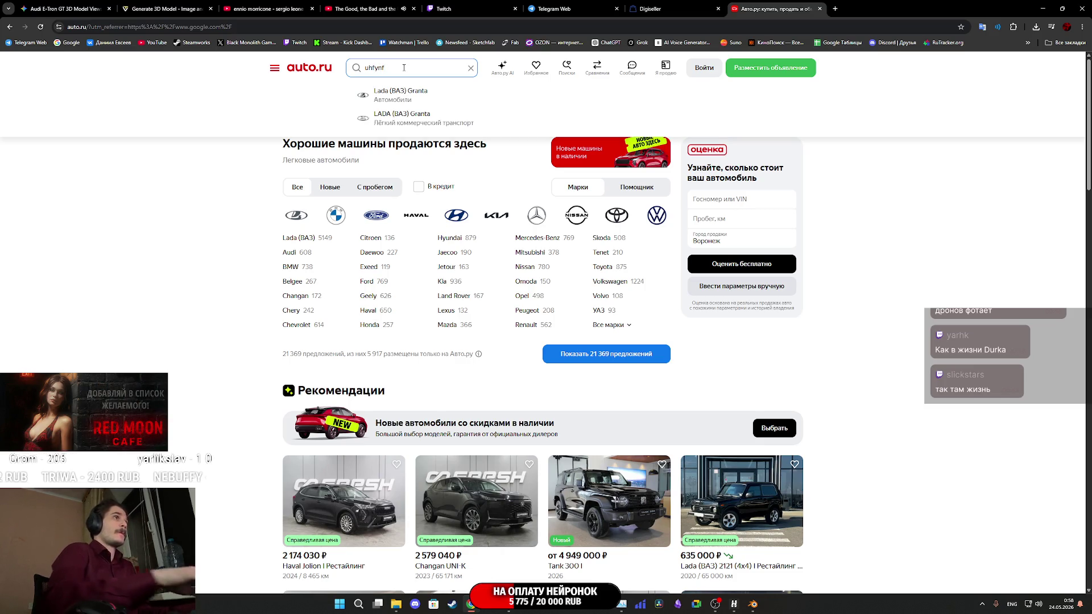
click(412, 96)
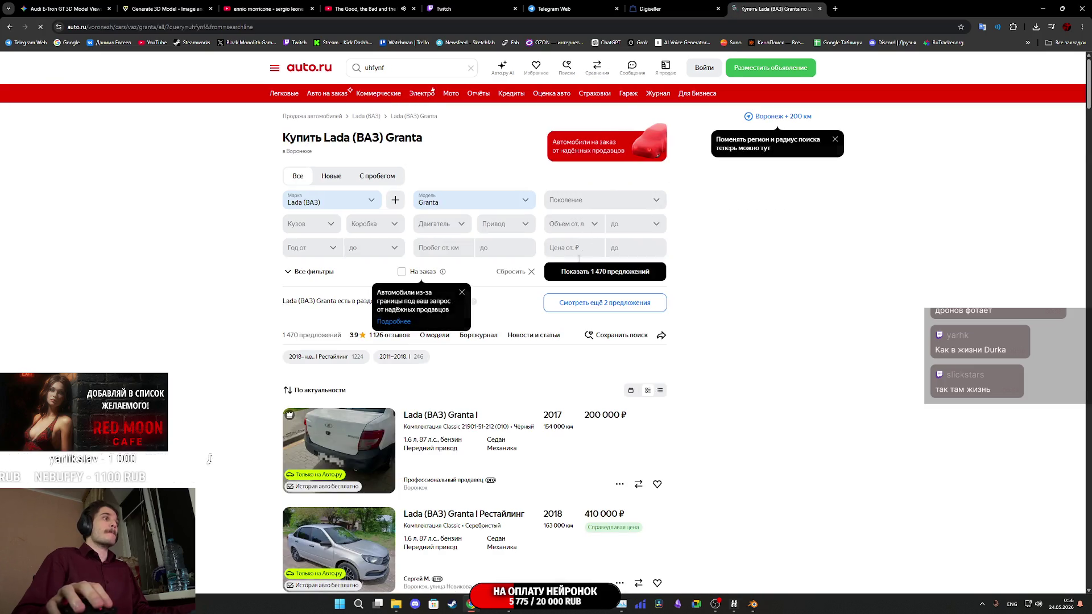
scroll(566, 277, down, 8)
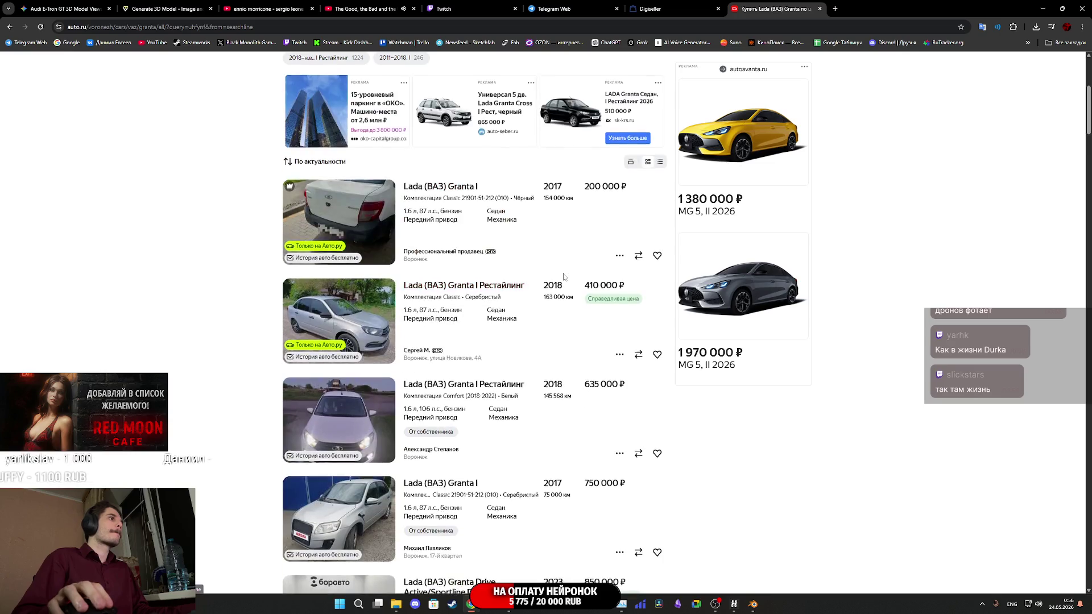
scroll(564, 277, down, 5)
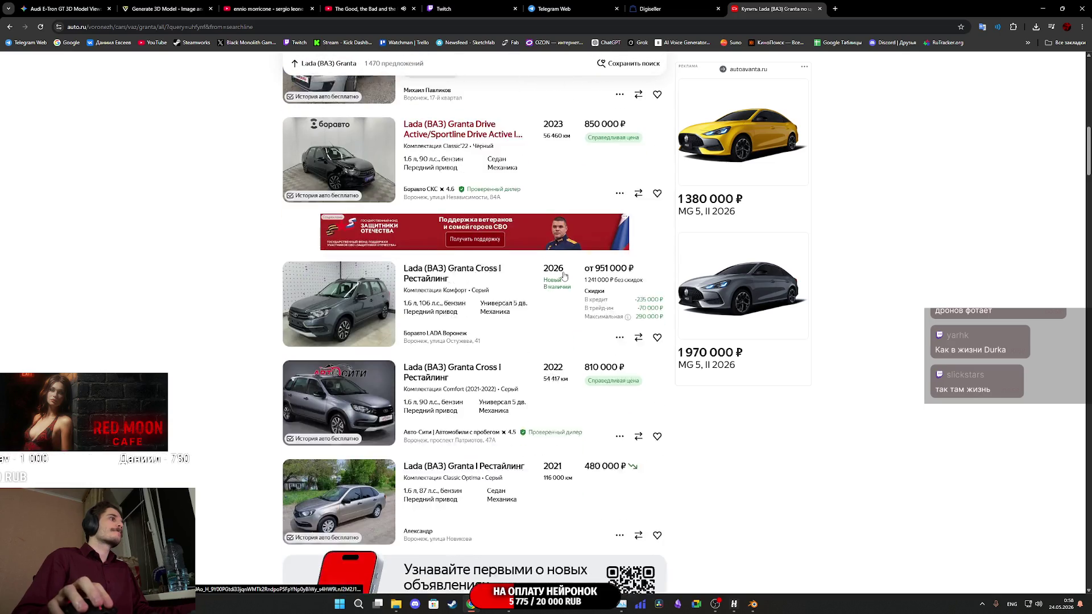
scroll(563, 277, up, 1)
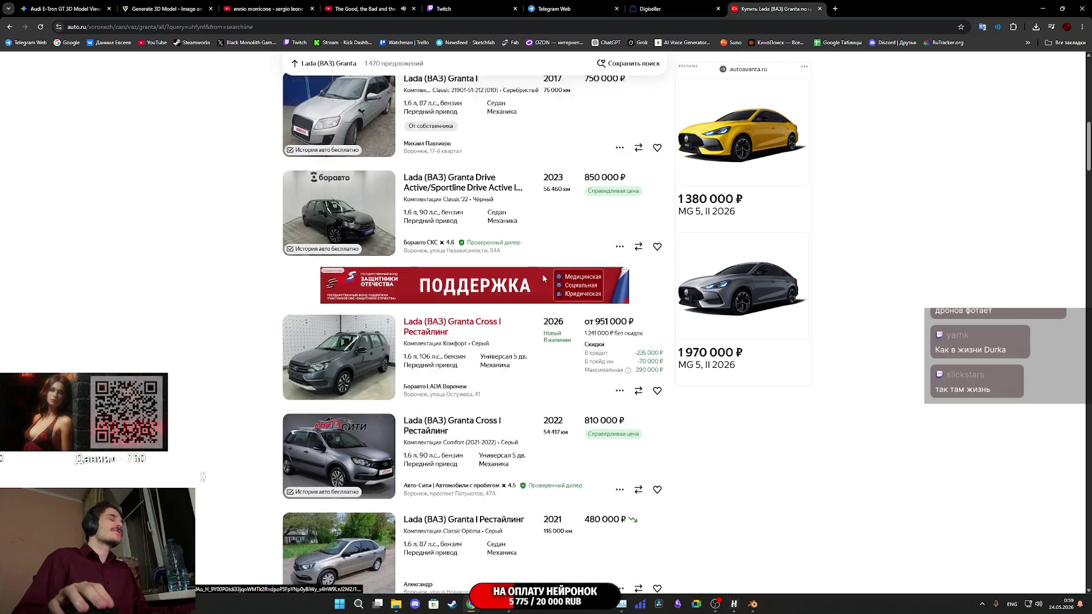
scroll(546, 281, down, 4)
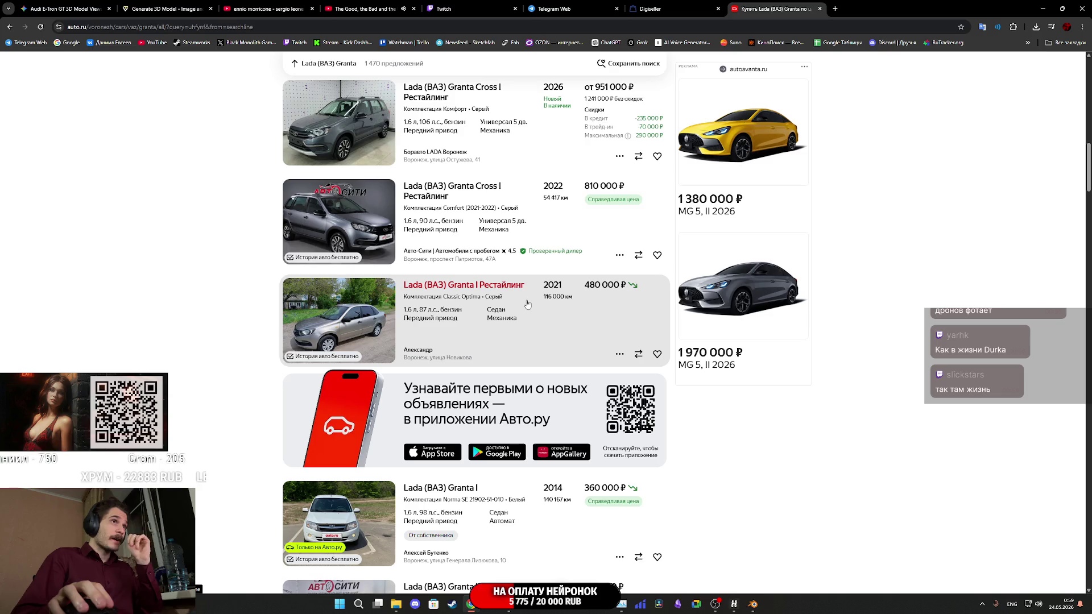
Open the 2021 Granta Restyling listing, view its rear photos full-screen, then close it.
middle_click(497, 293)
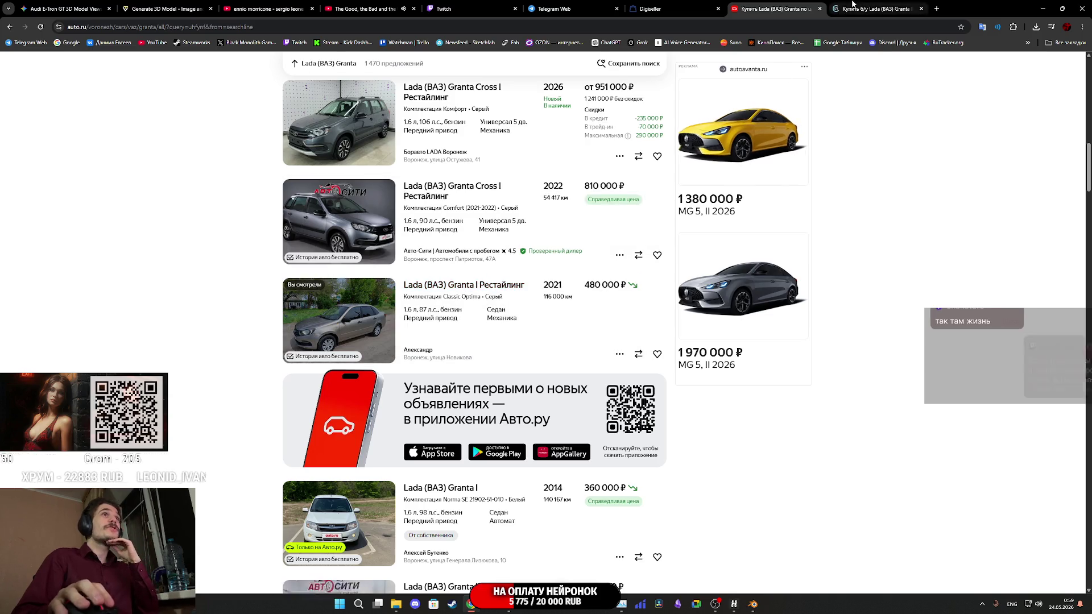
click(849, 8)
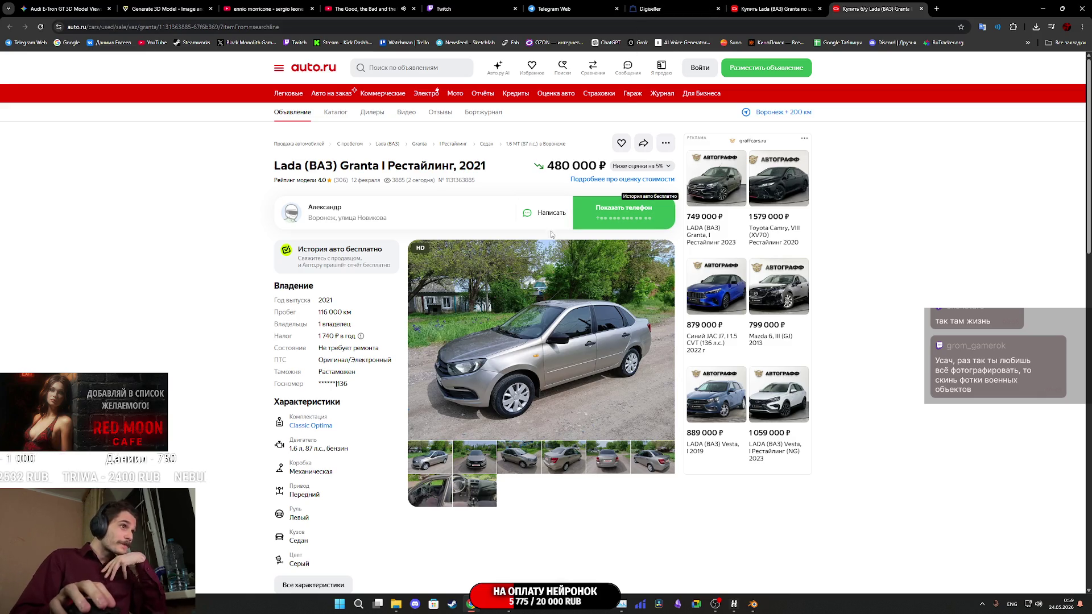
click(477, 450)
click(478, 450)
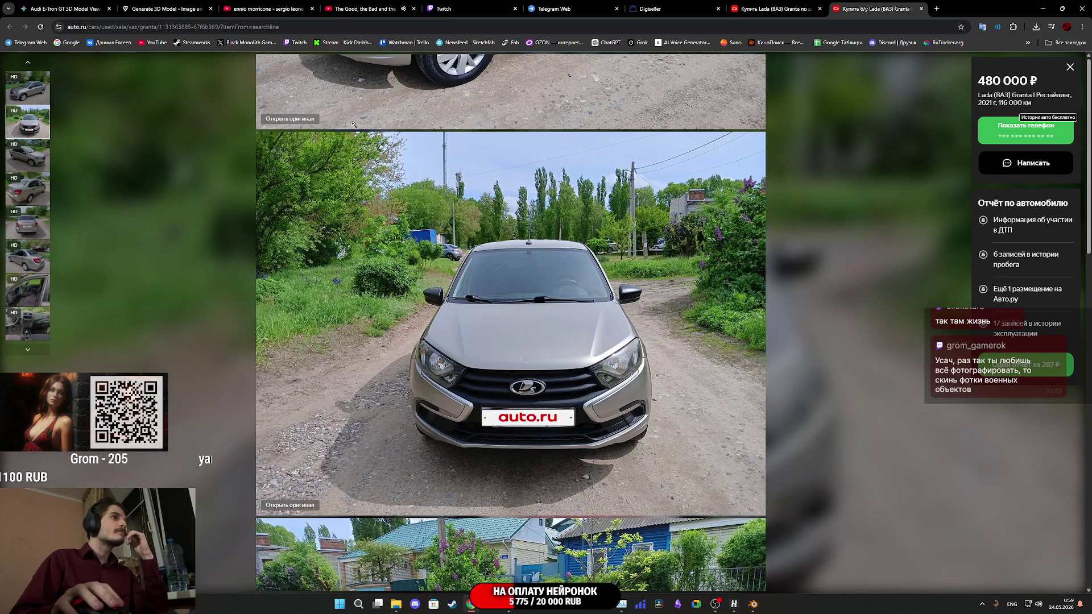
click(35, 225)
click(28, 256)
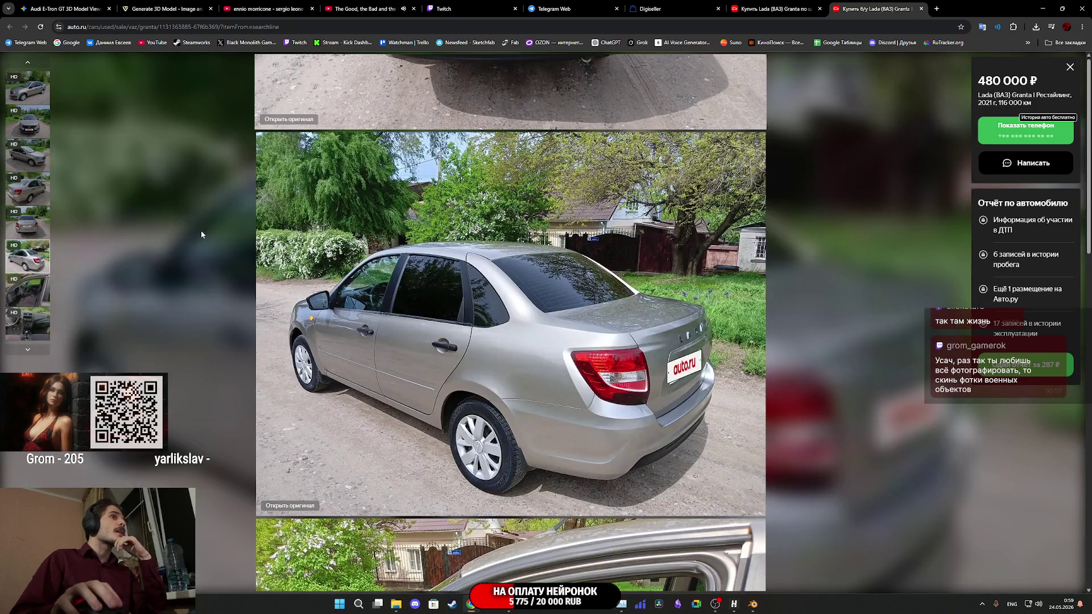
middle_click(861, 3)
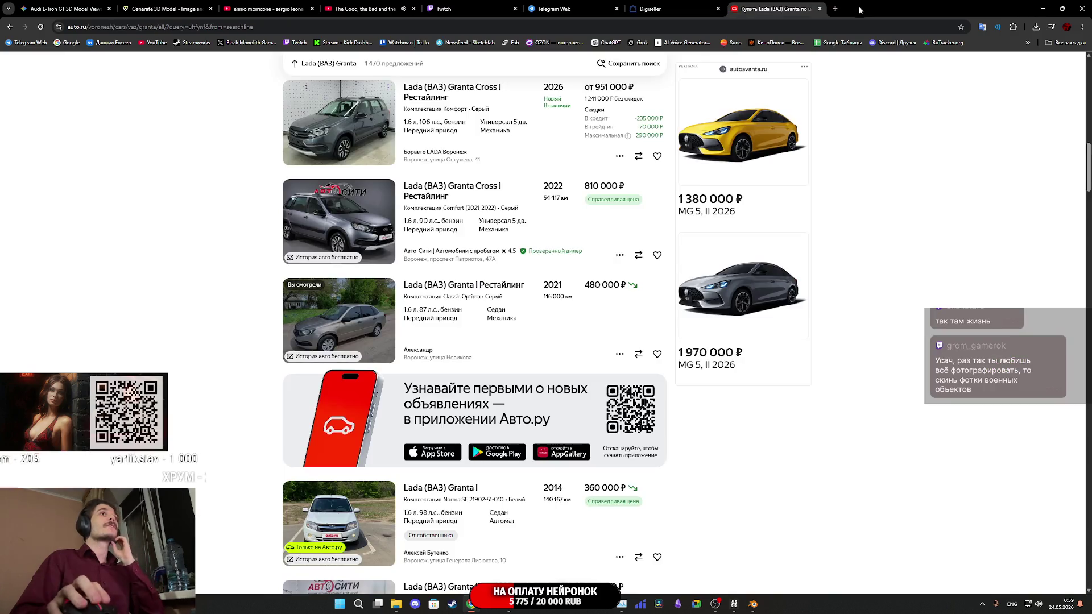
Scroll the results and open the 2013 Granta I listing in its own tab.
scroll(495, 310, down, 2)
scroll(496, 310, down, 4)
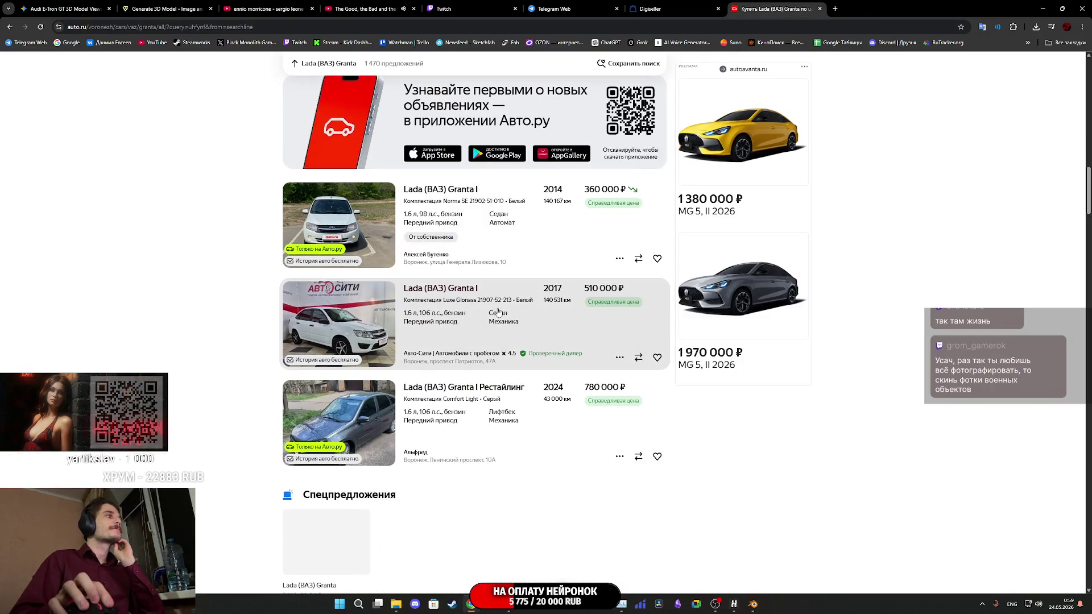
scroll(501, 302, down, 4)
scroll(500, 300, down, 4)
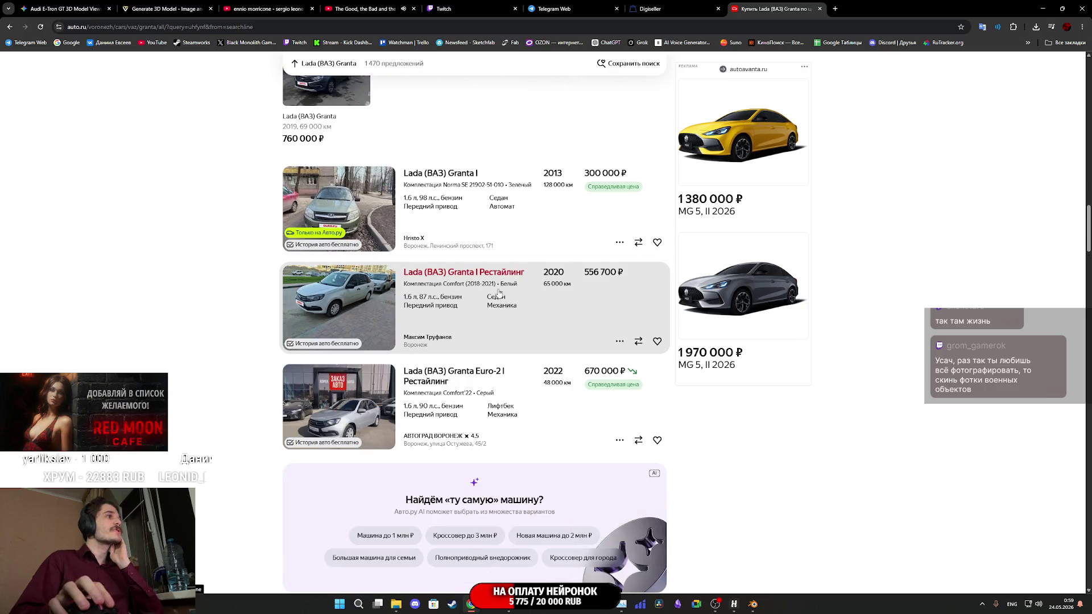
scroll(496, 290, down, 5)
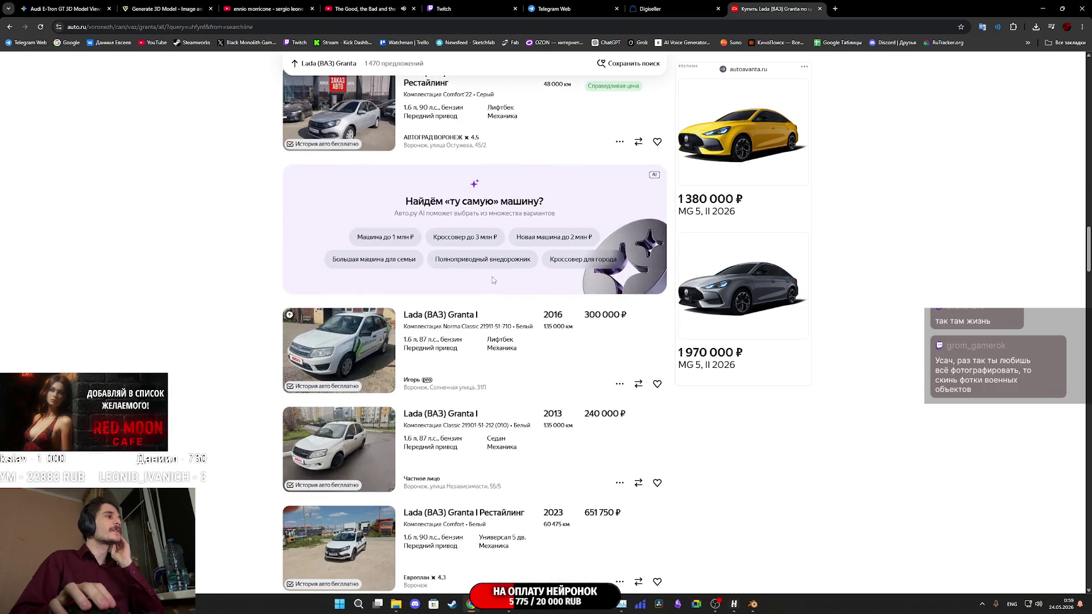
scroll(492, 279, down, 3)
scroll(409, 253, down, 1)
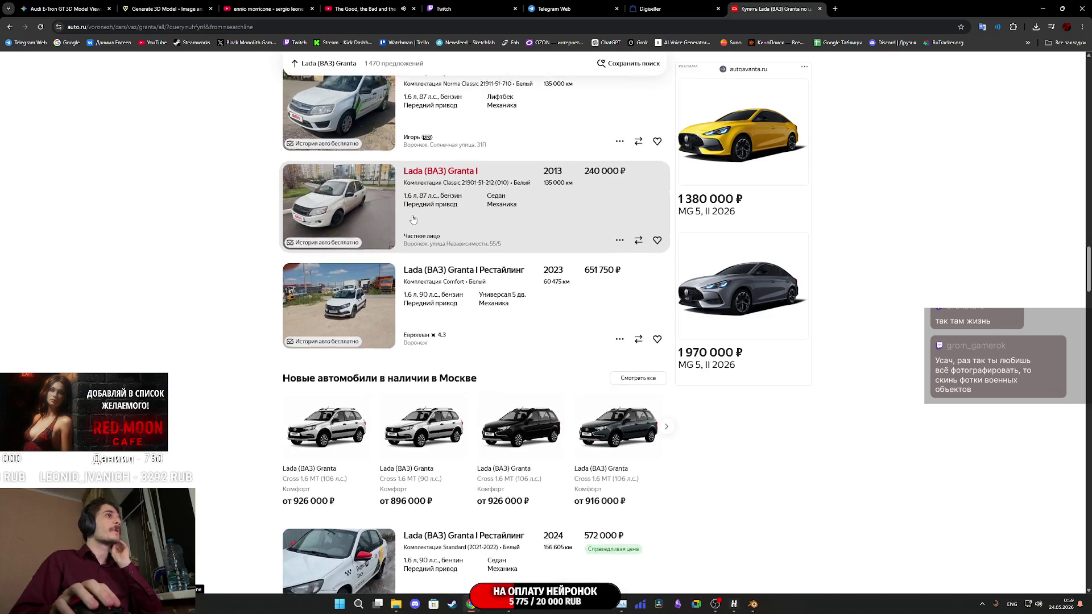
scroll(415, 221, down, 3)
scroll(415, 221, up, 3)
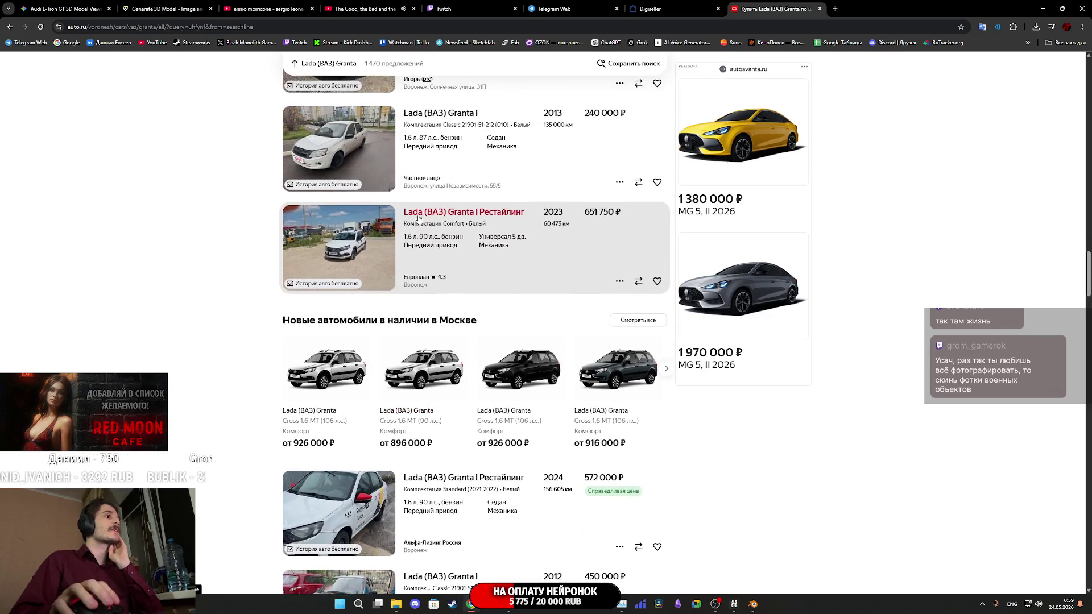
middle_click(453, 116)
click(858, 10)
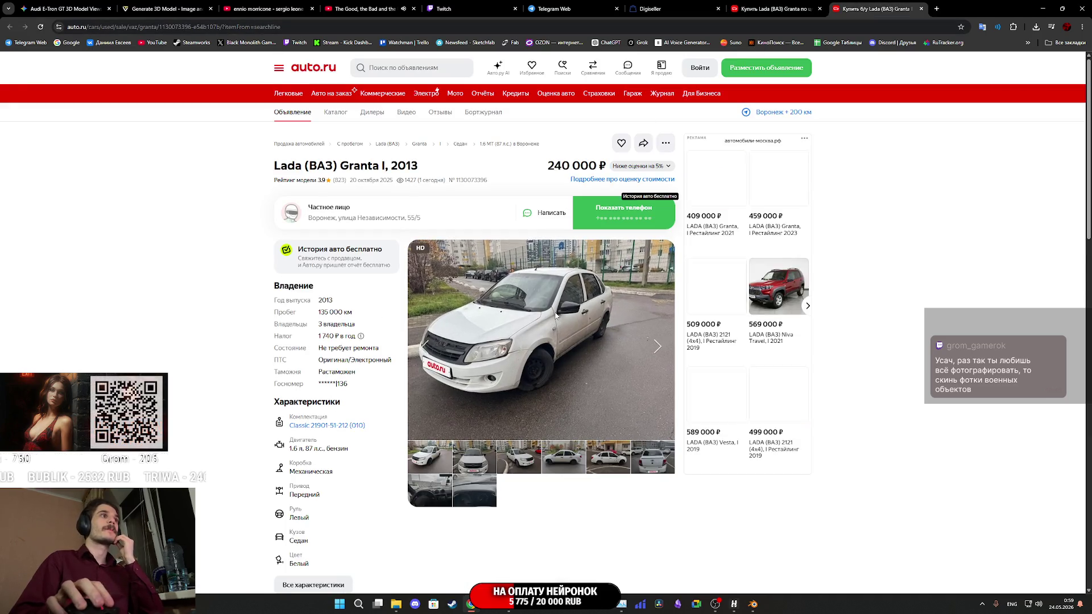
click(555, 312)
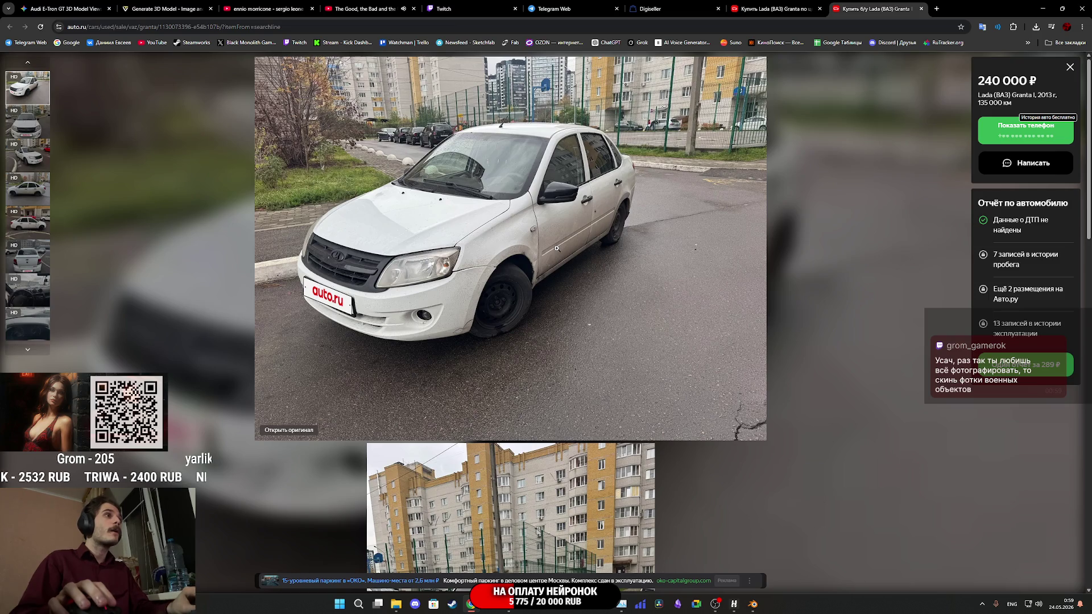
scroll(556, 249, down, 3)
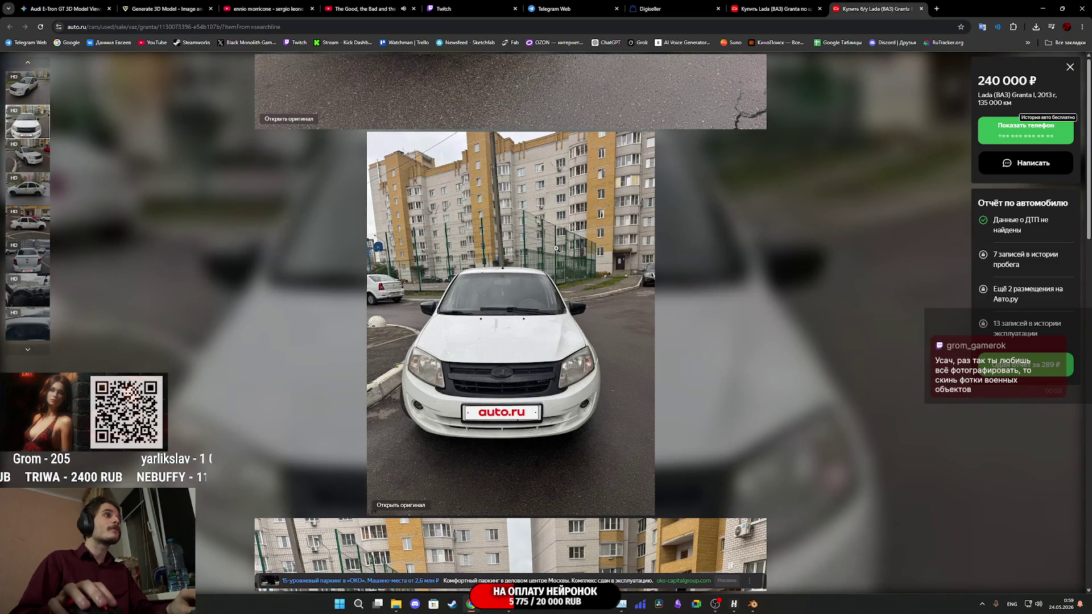
scroll(556, 248, down, 3)
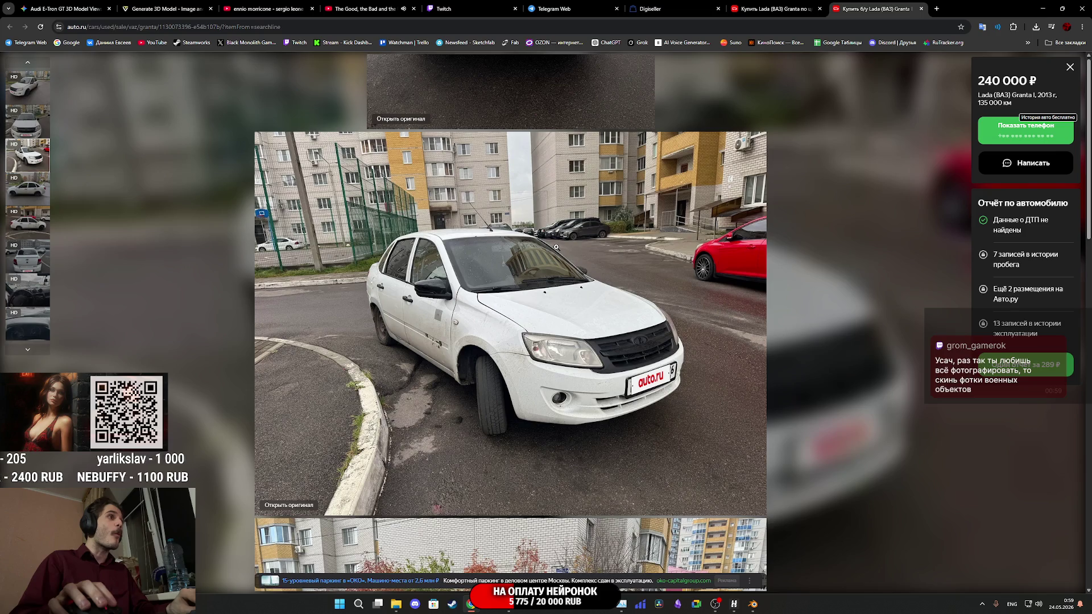
scroll(556, 247, down, 3)
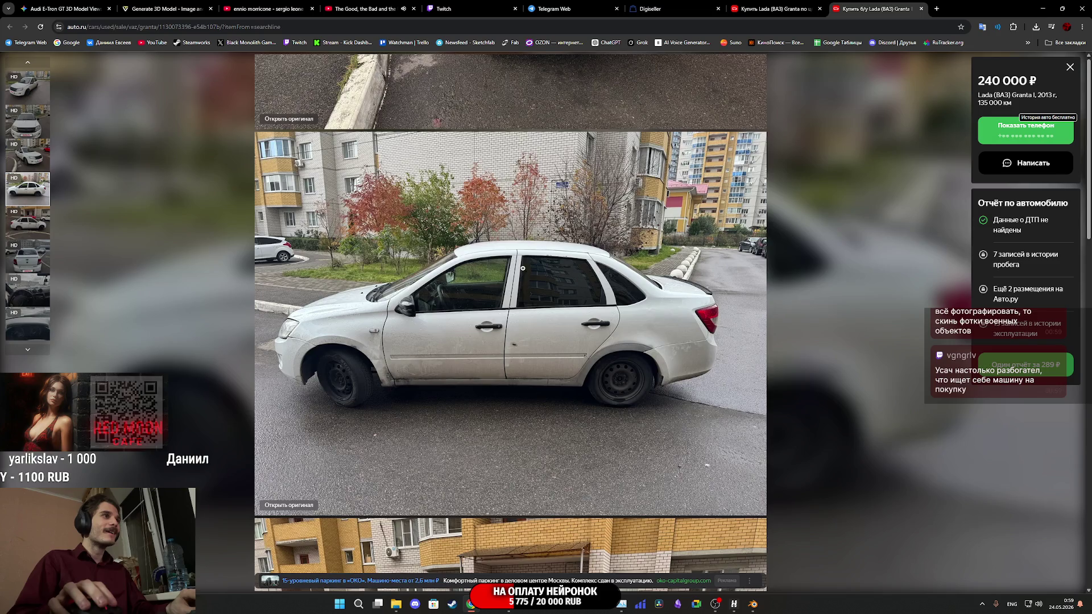
scroll(523, 268, down, 3)
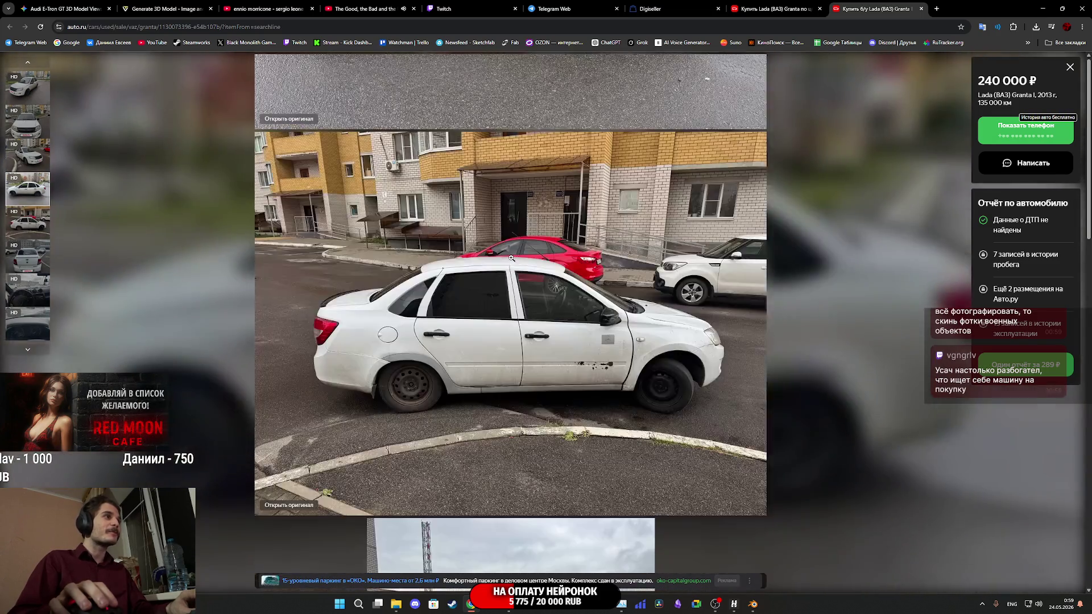
scroll(512, 258, down, 3)
scroll(509, 257, down, 3)
scroll(509, 258, up, 9)
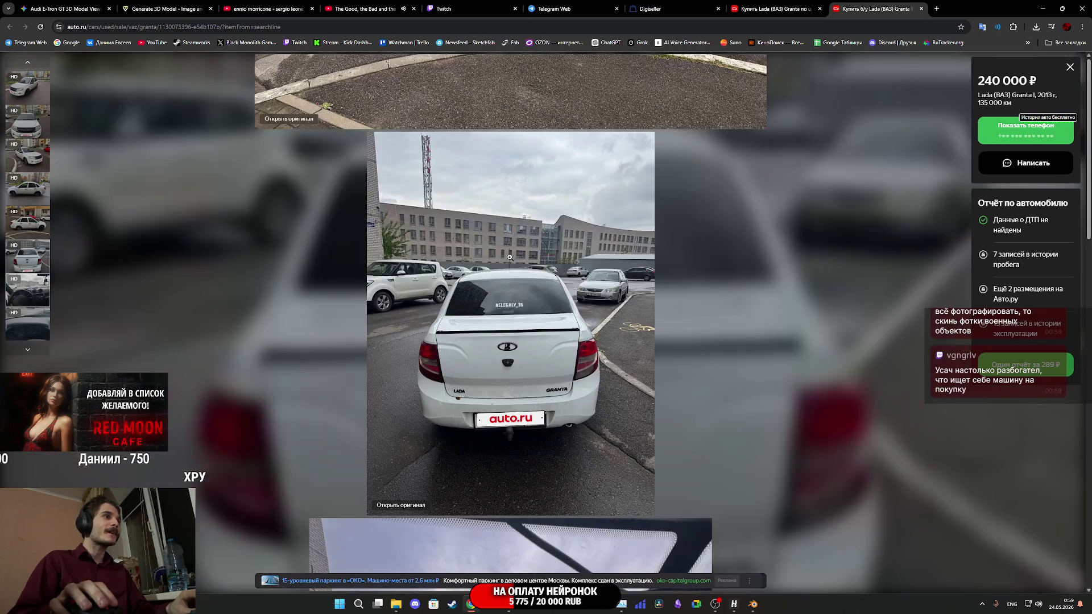
scroll(510, 257, down, 3)
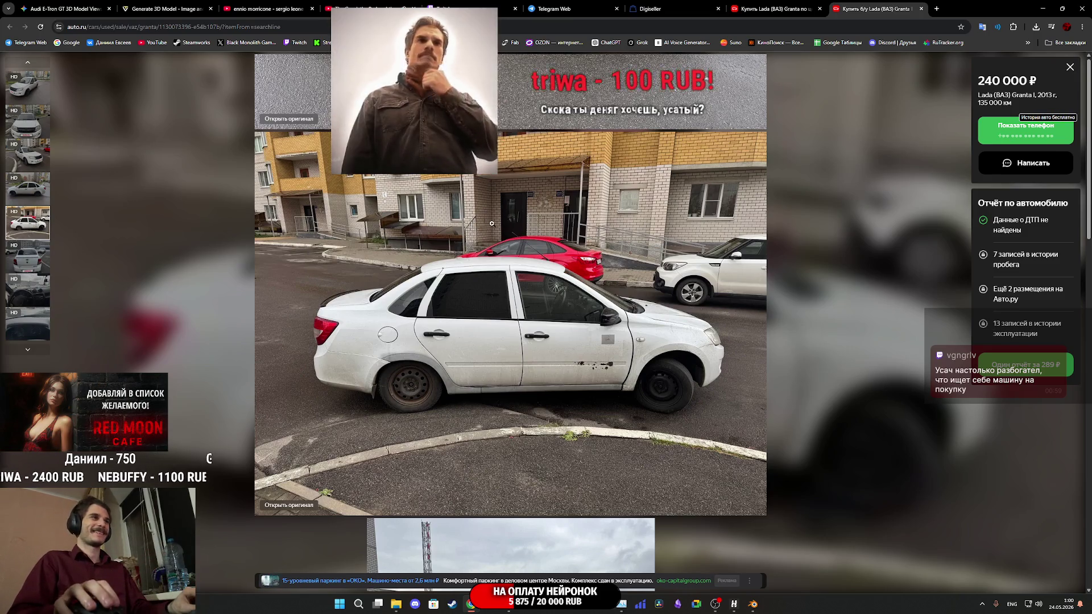
scroll(471, 228, up, 1)
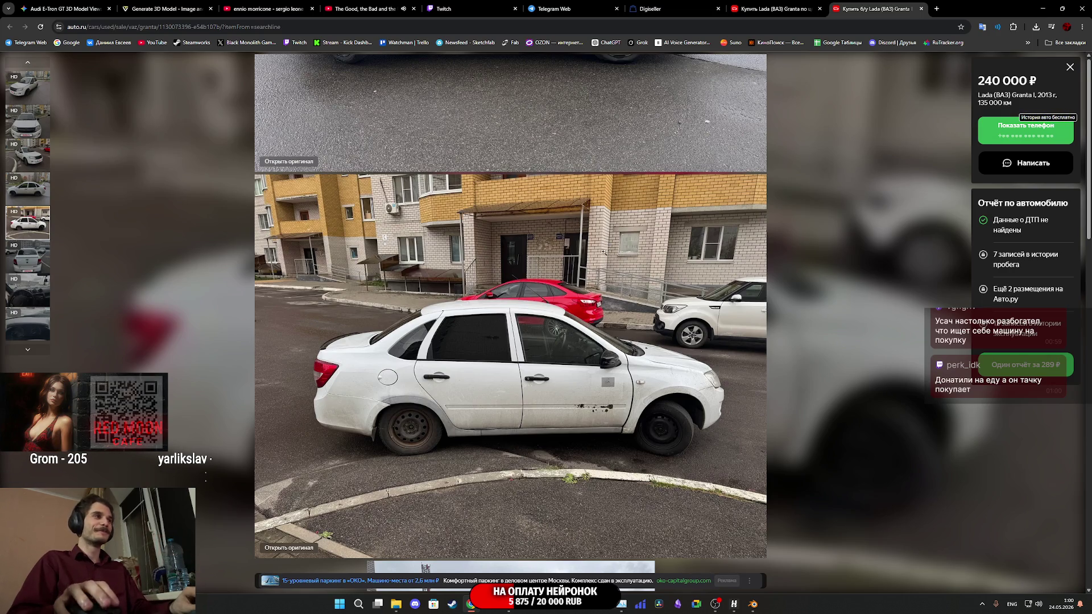
scroll(536, 264, down, 5)
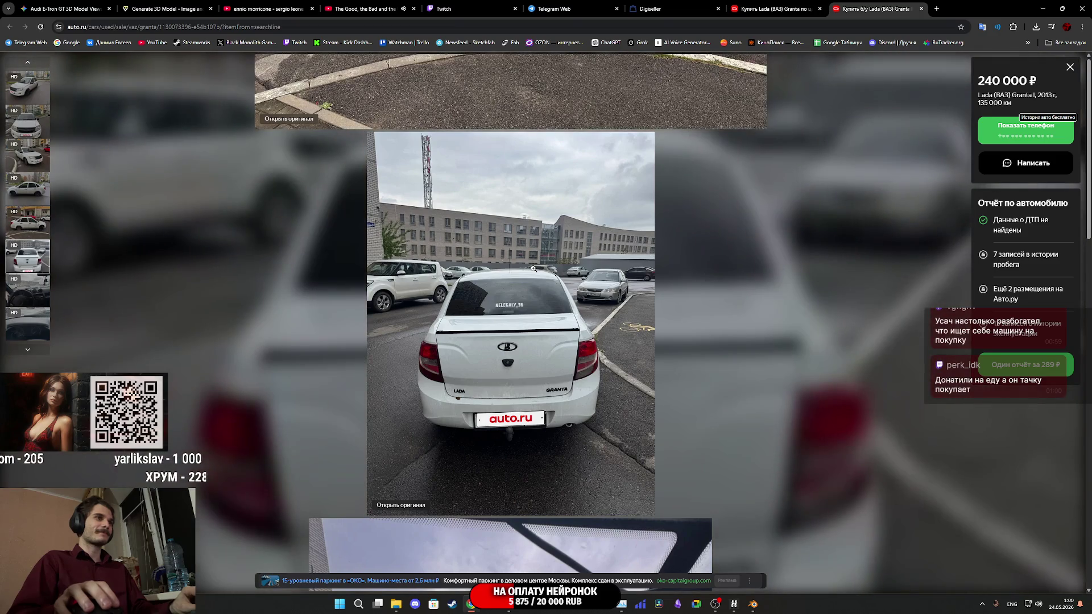
scroll(533, 268, down, 5)
scroll(533, 268, up, 6)
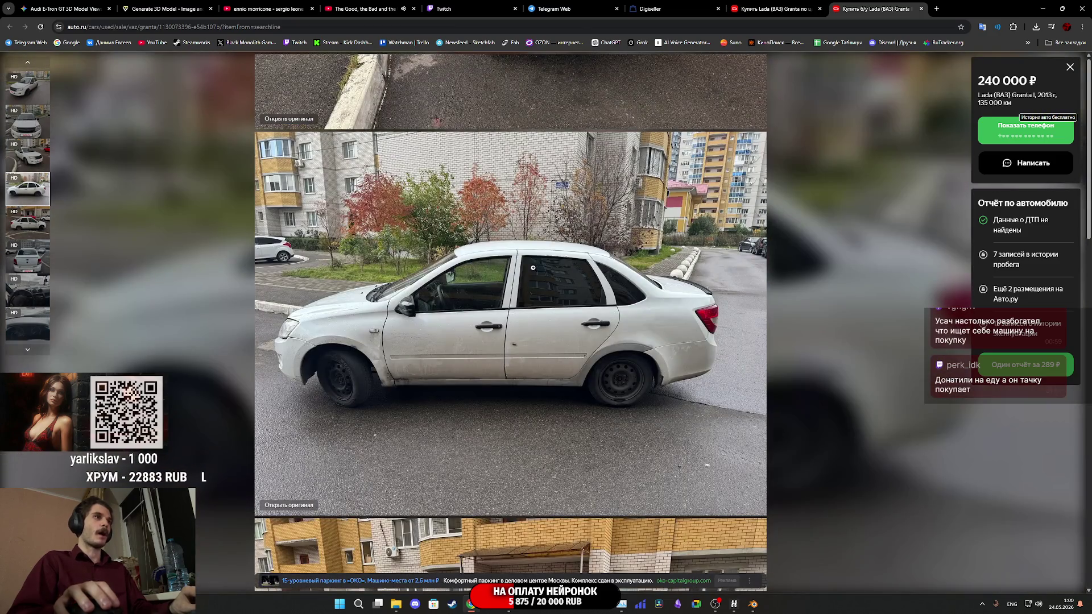
click(193, 10)
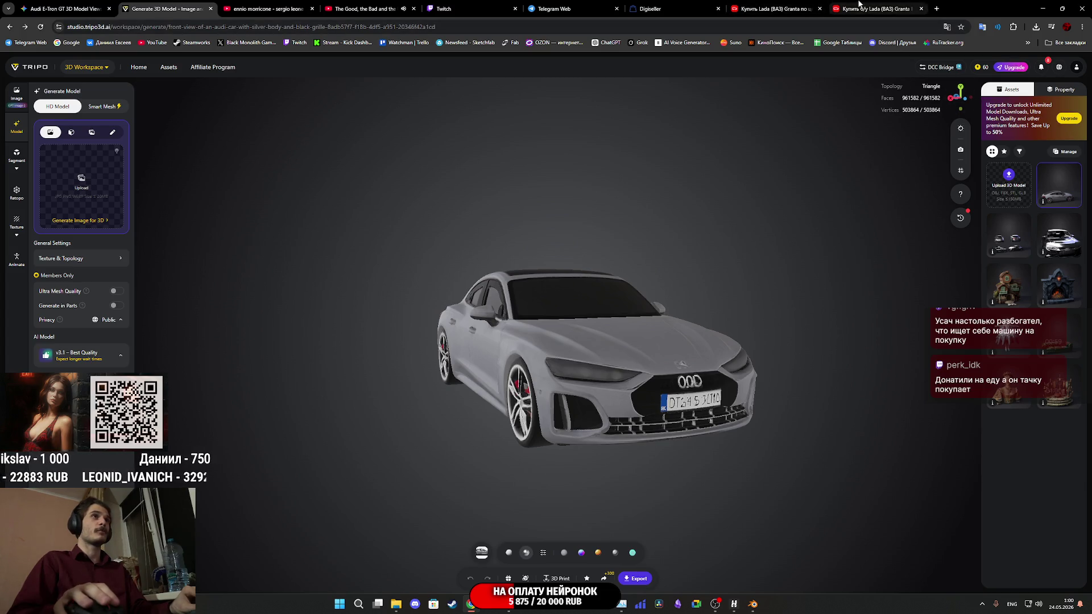
click(860, 5)
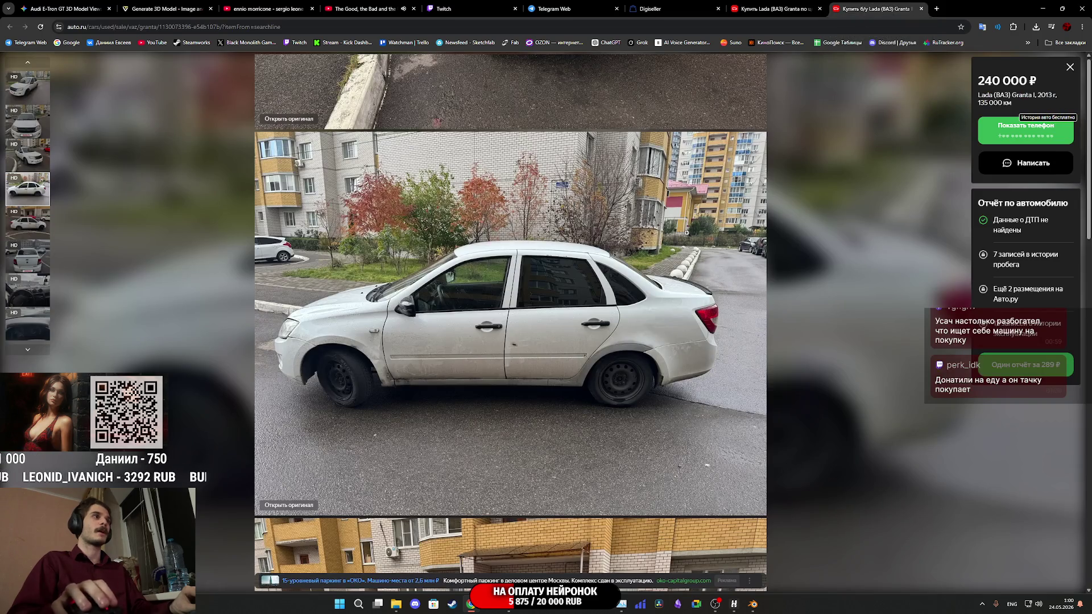
scroll(548, 320, down, 5)
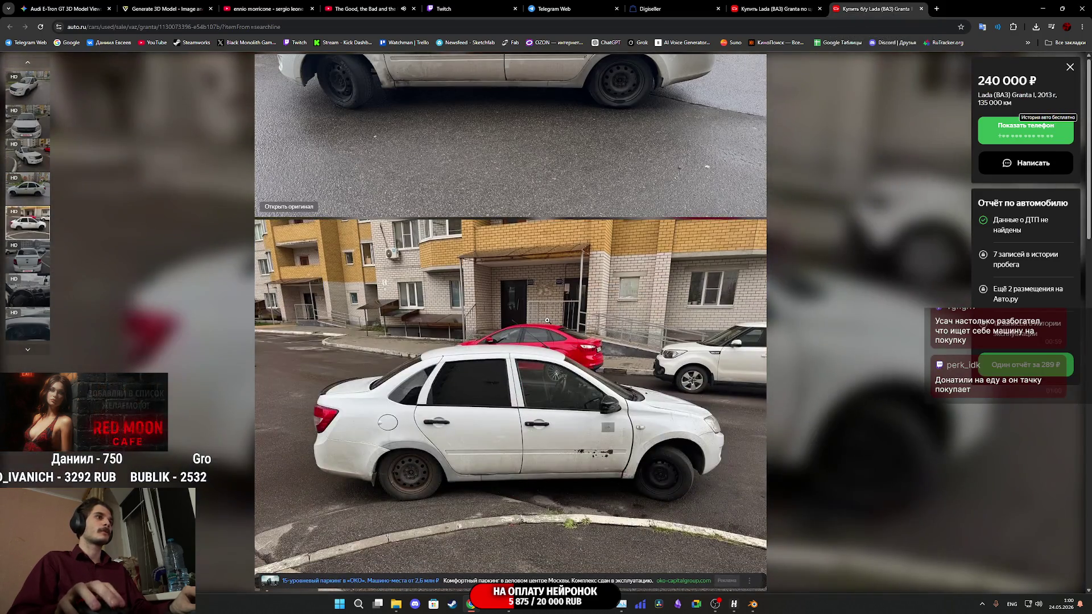
scroll(547, 320, down, 6)
scroll(567, 306, up, 5)
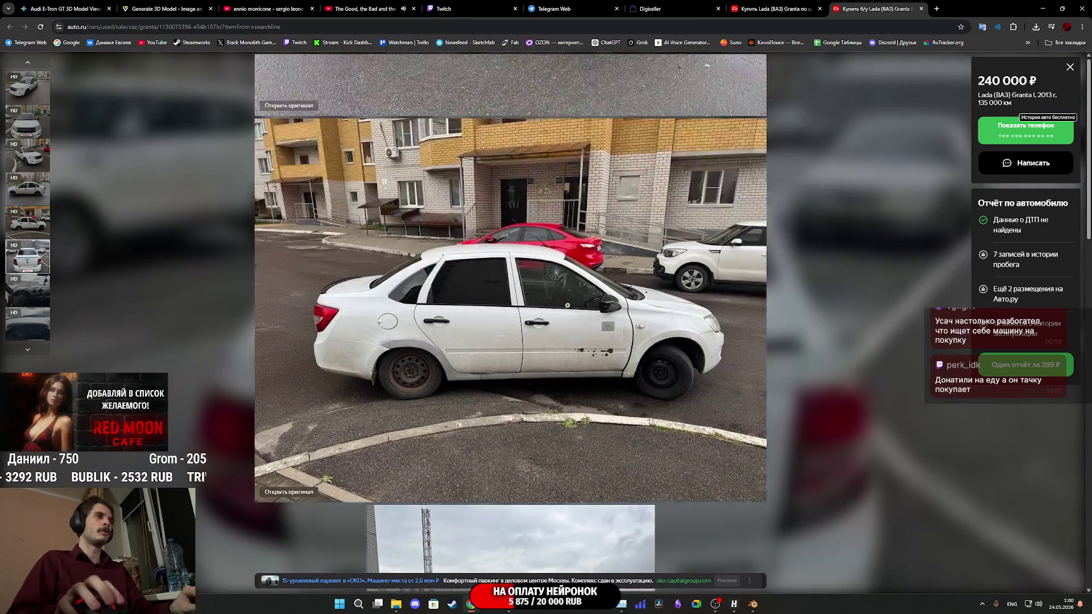
scroll(567, 305, up, 7)
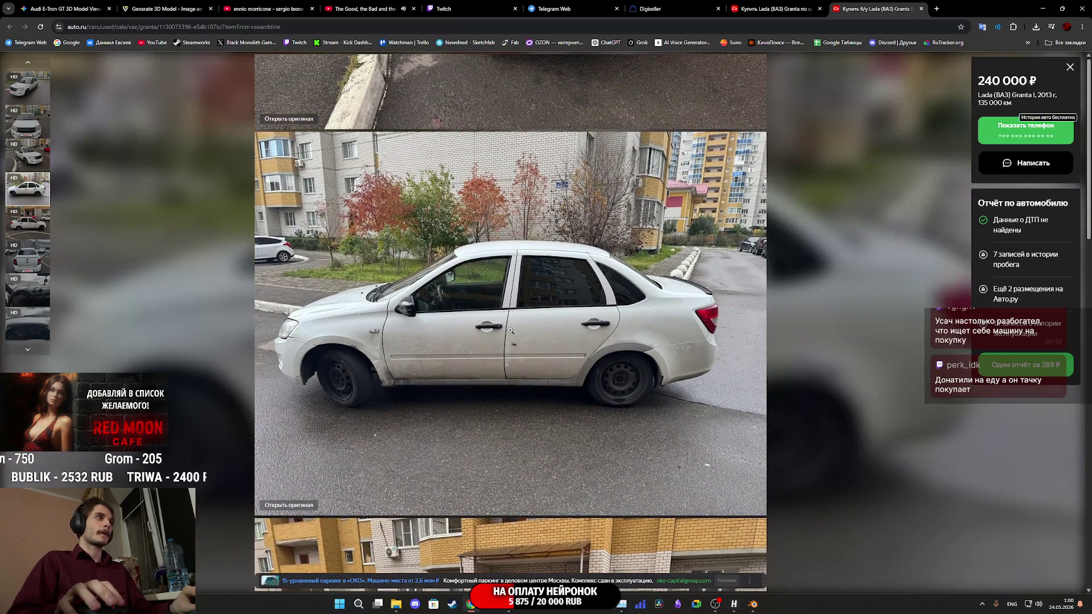
Open the Granta side-view photo full-size in a new tab.
right_click(536, 337)
click(560, 357)
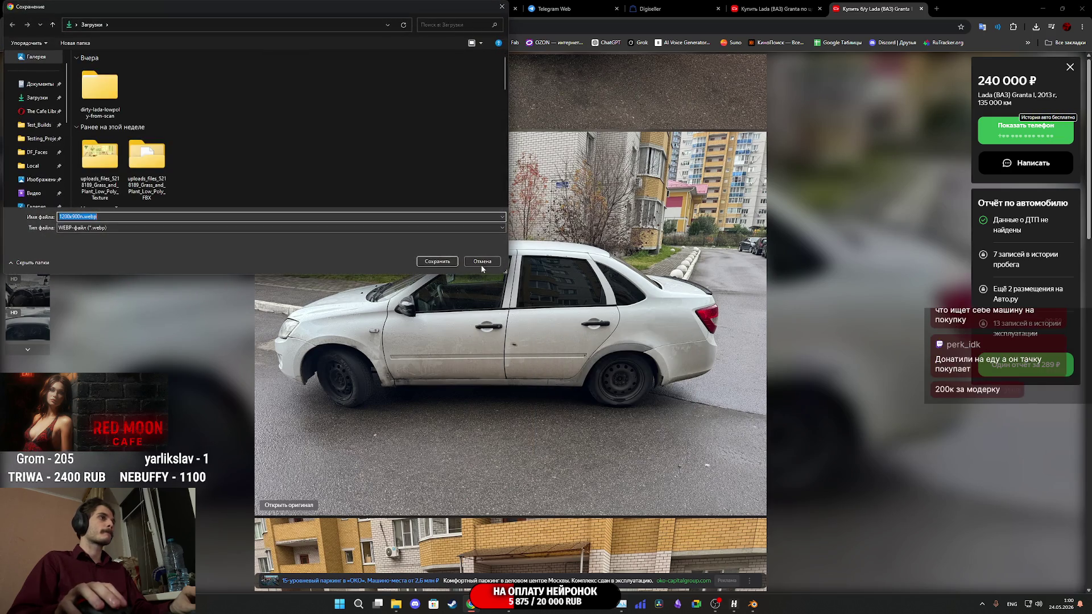
click(483, 261)
right_click(530, 285)
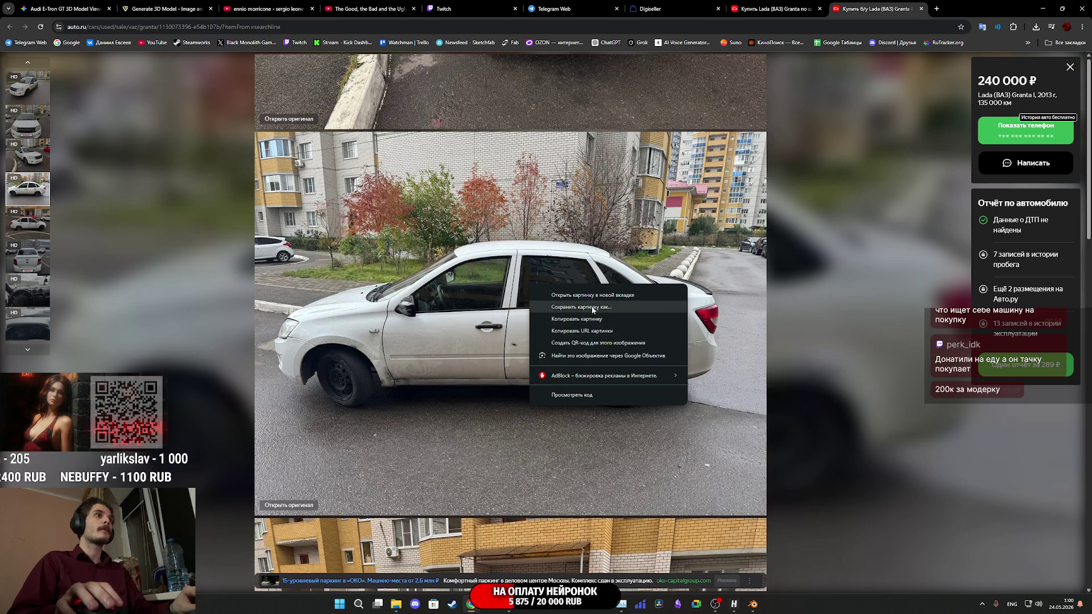
click(577, 294)
click(947, 5)
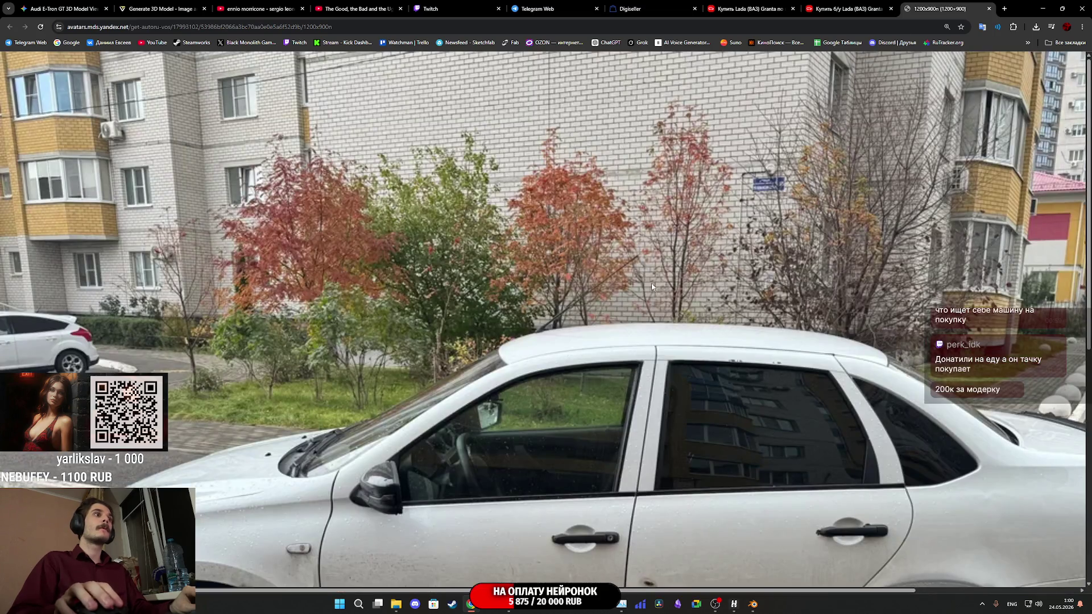
scroll(653, 287, down, 4)
scroll(665, 298, up, 4)
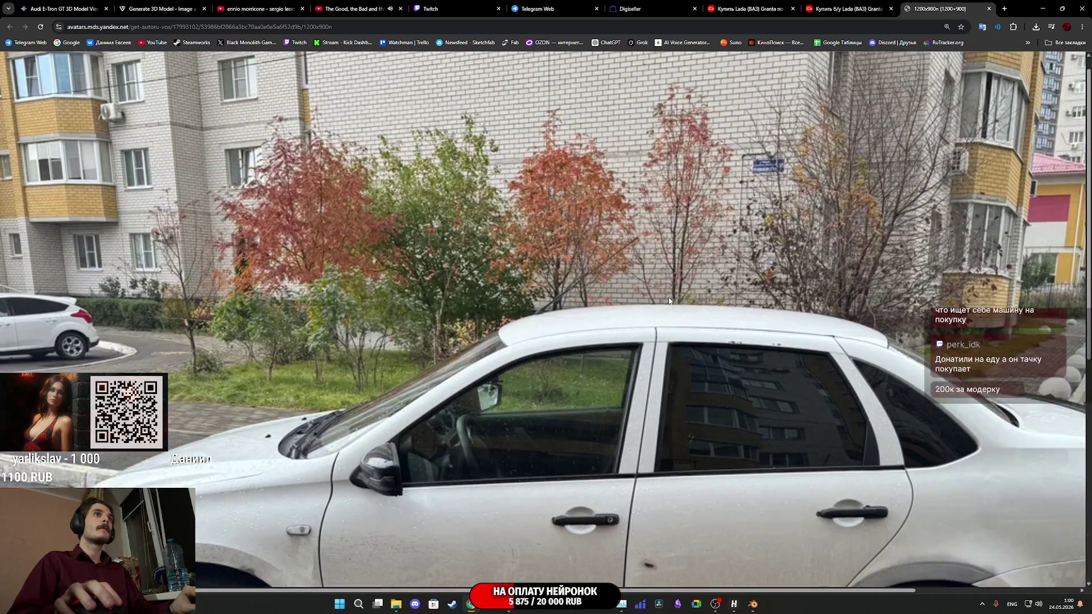
scroll(671, 297, down, 5)
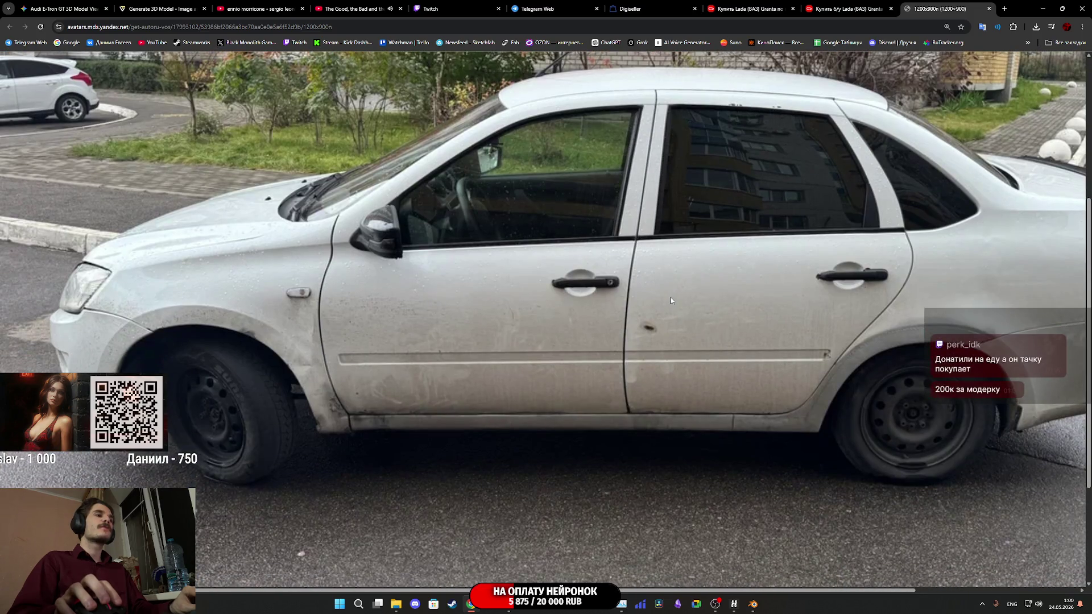
scroll(670, 300, up, 5)
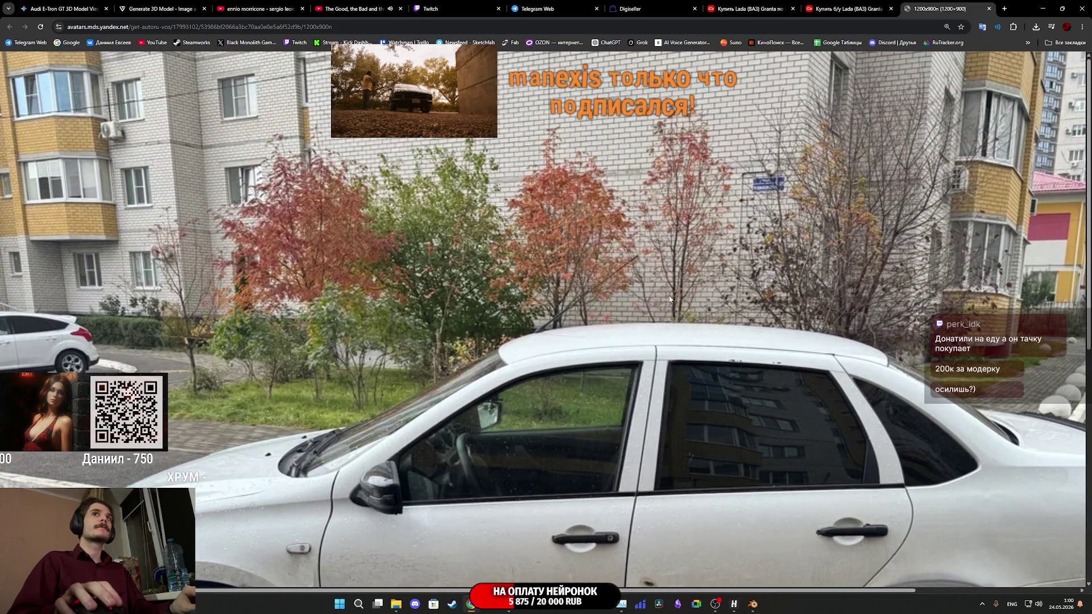
Copy the full-size car photo to the clipboard and switch to the Gemini tab.
right_click(670, 300)
click(717, 329)
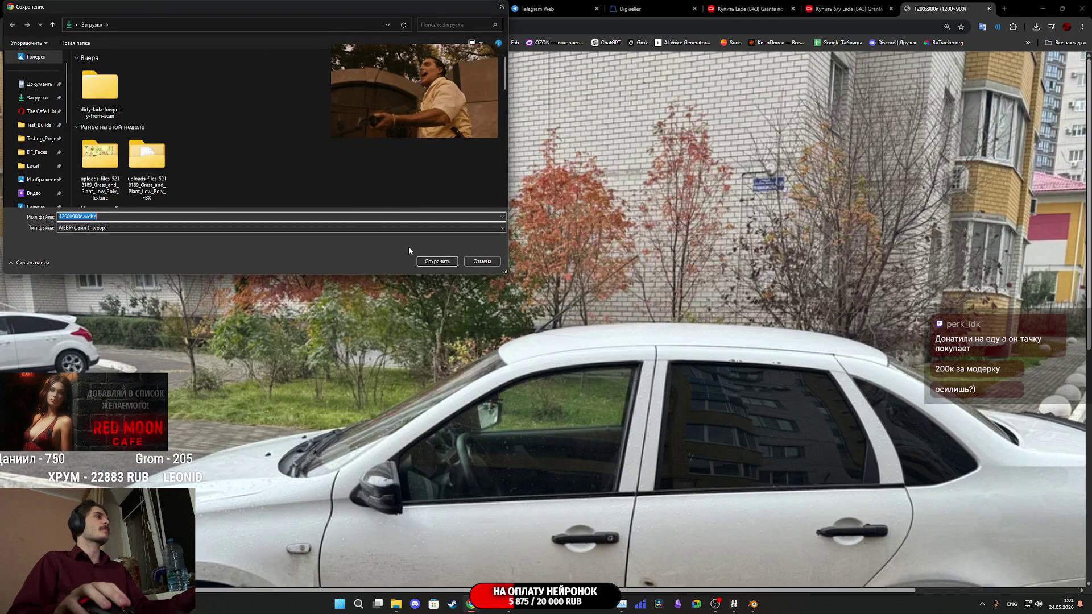
click(482, 261)
right_click(487, 259)
click(545, 294)
key(ctrl+1)
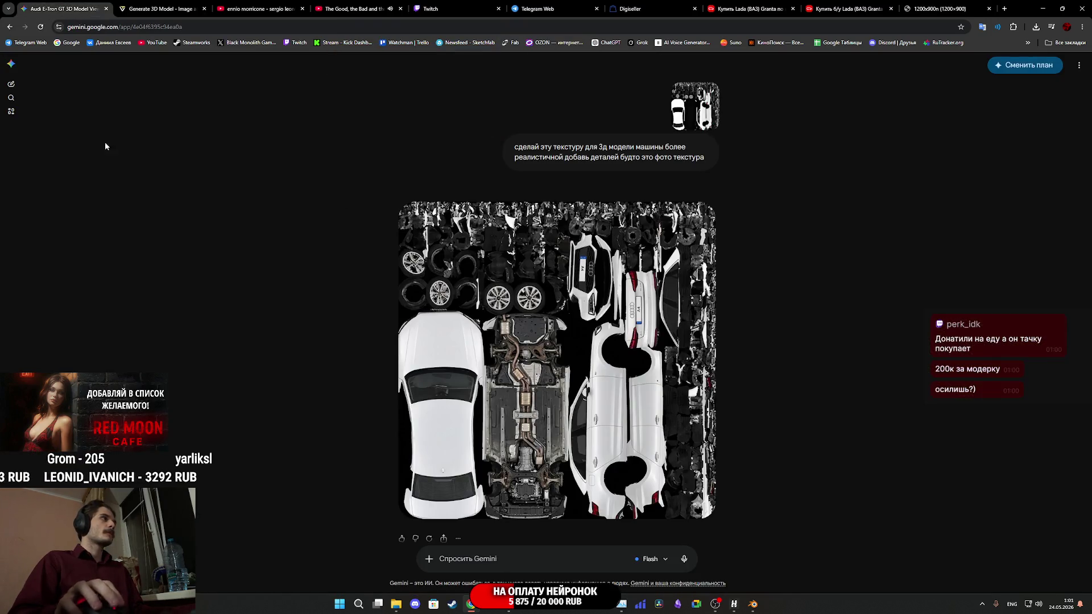
In a new Gemini chat, paste the Granta photo and request a dirty, shadowless side view for 3D.
click(11, 84)
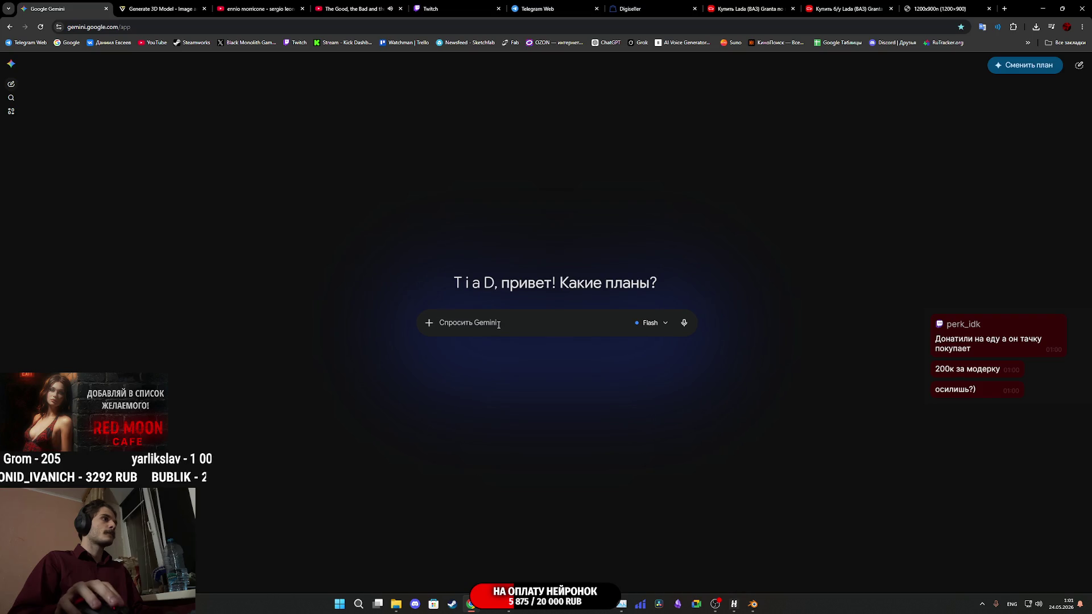
key(ctrl+v)
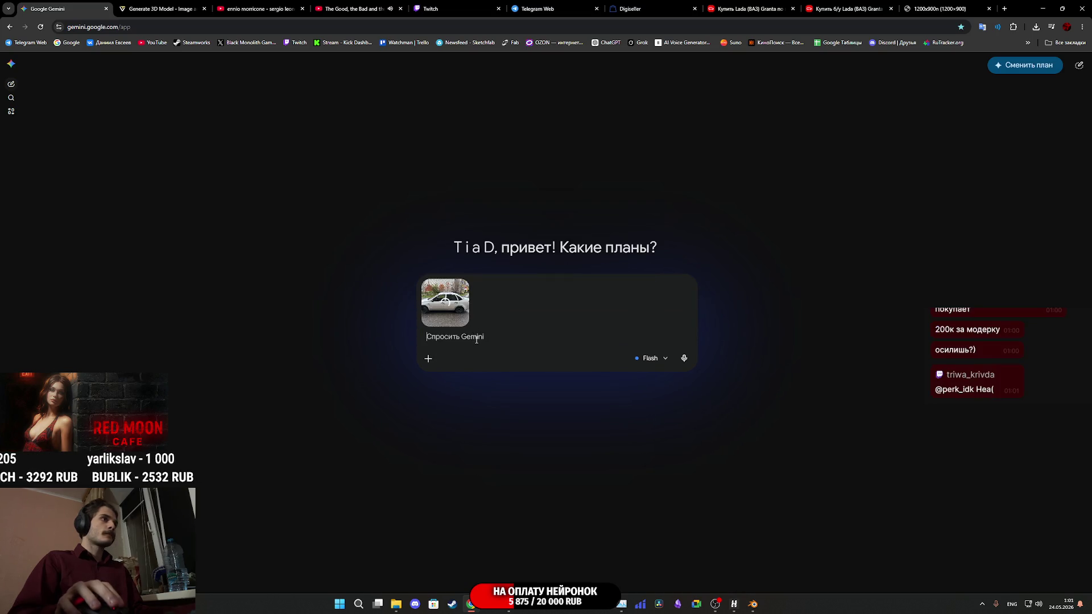
text(cutyth)
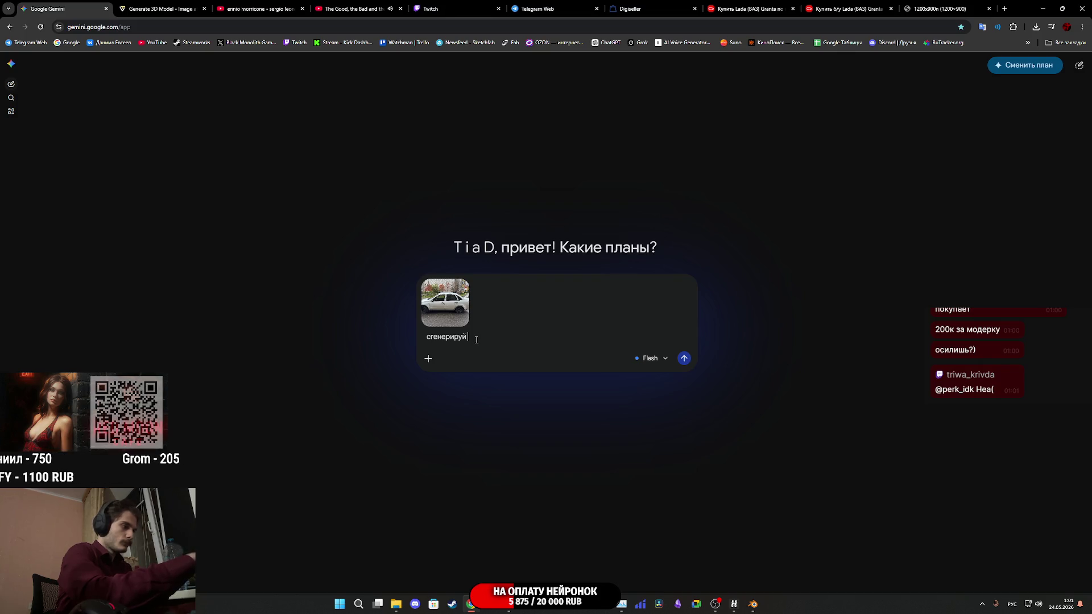
text(изрбражение машины Lada)
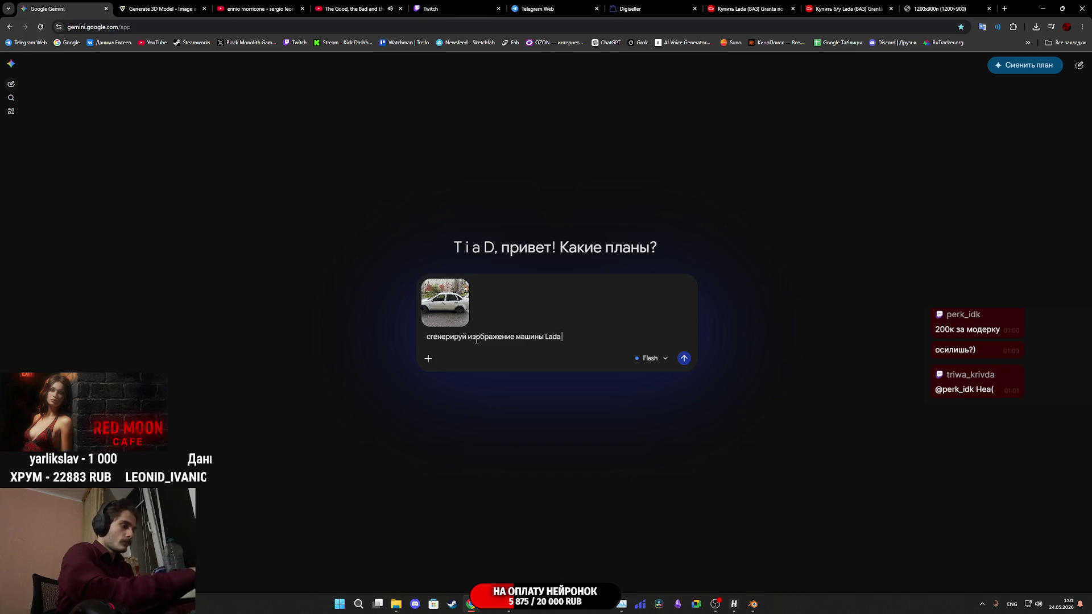
text(Granta чтобы она была так же)
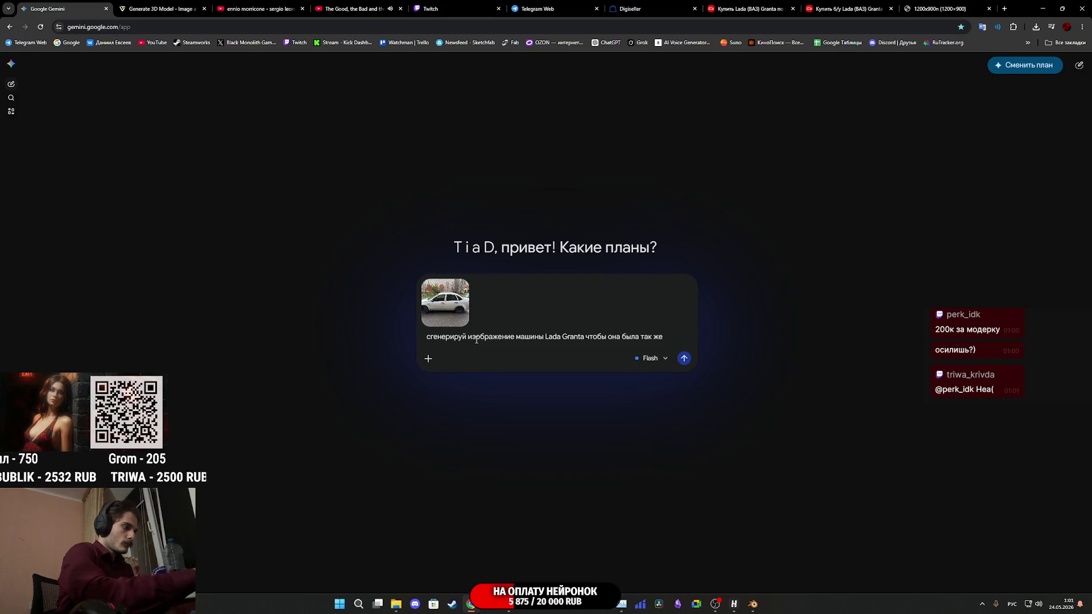
text(рязная только)
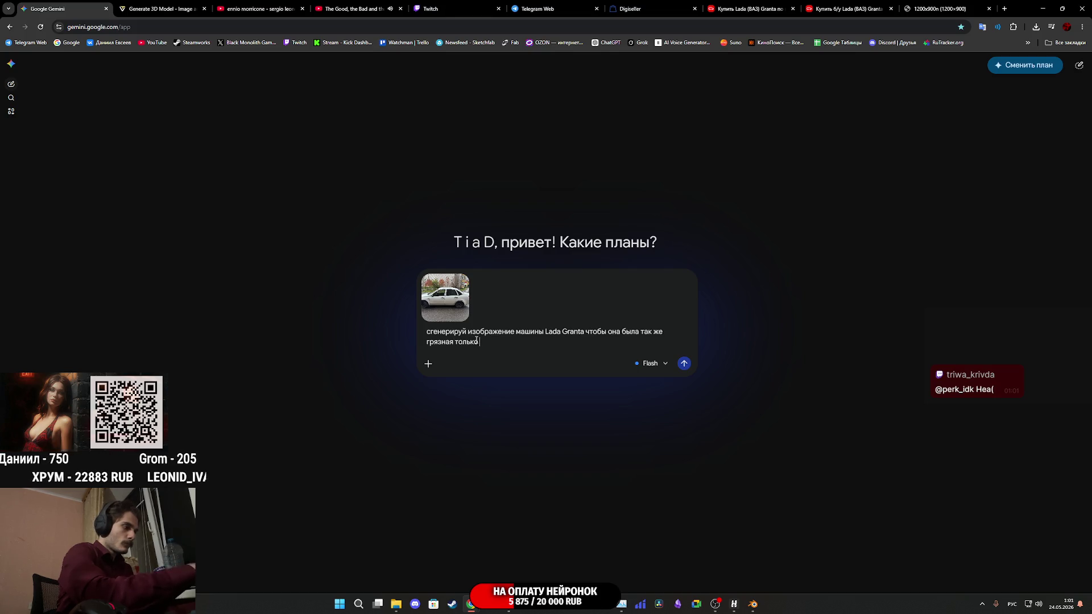
text( ровно с)
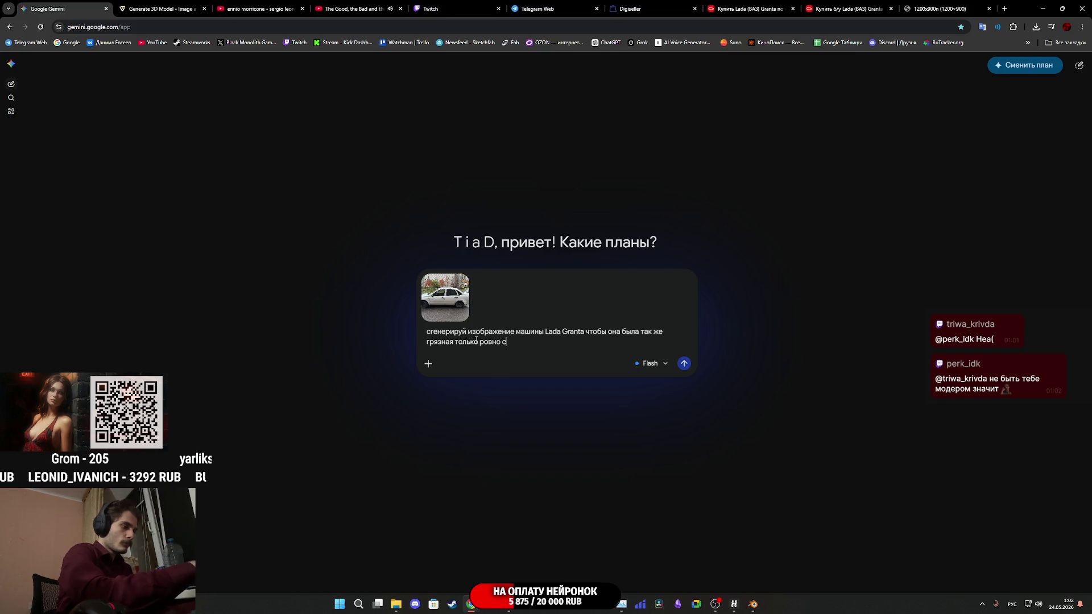
text(боку так)
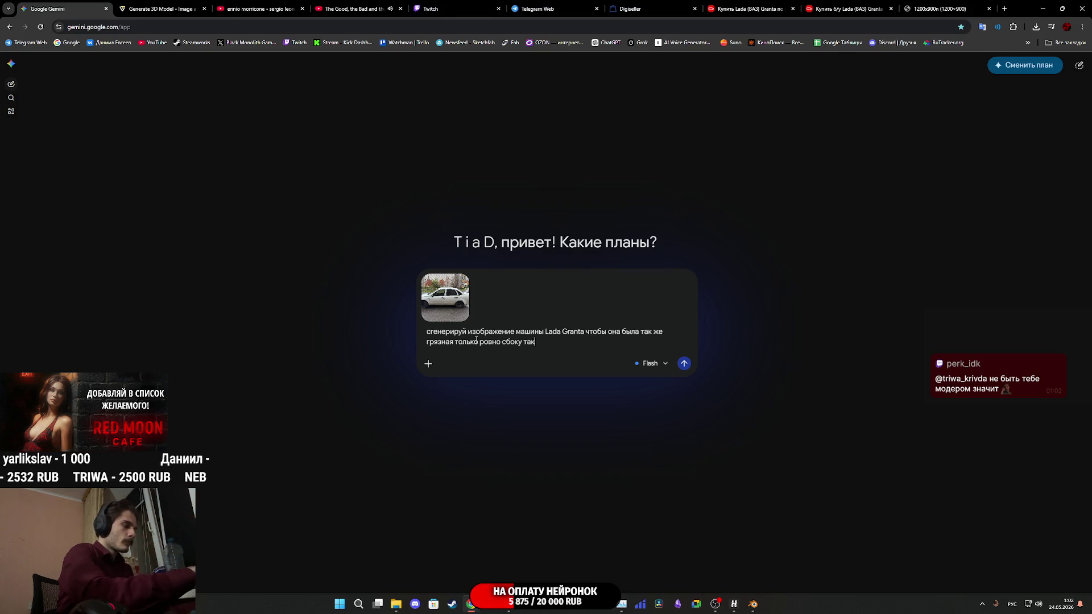
text( как мне нужн)
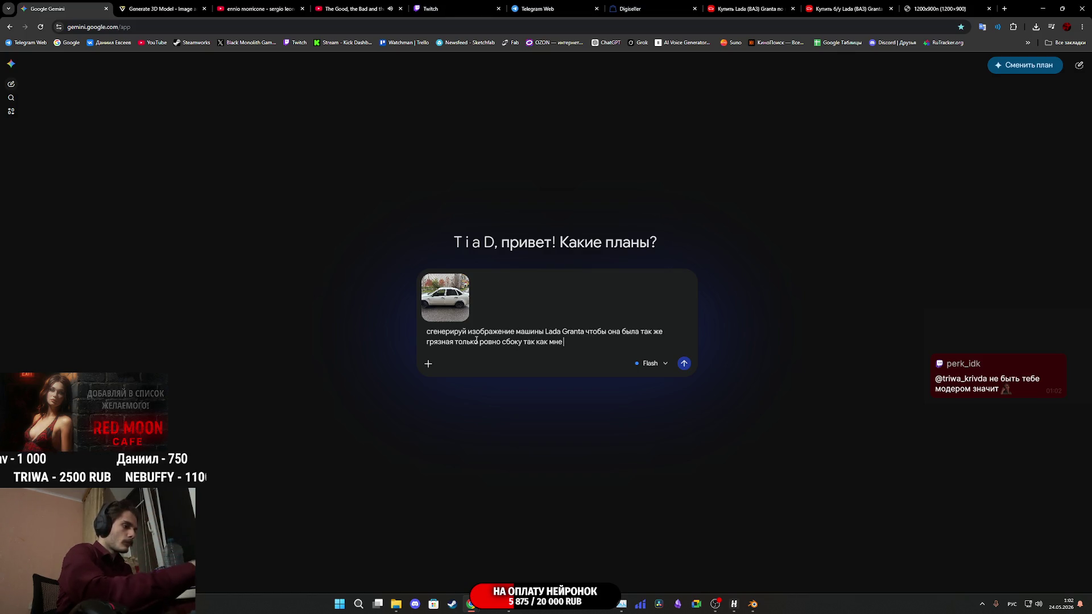
text(о фото без тене)
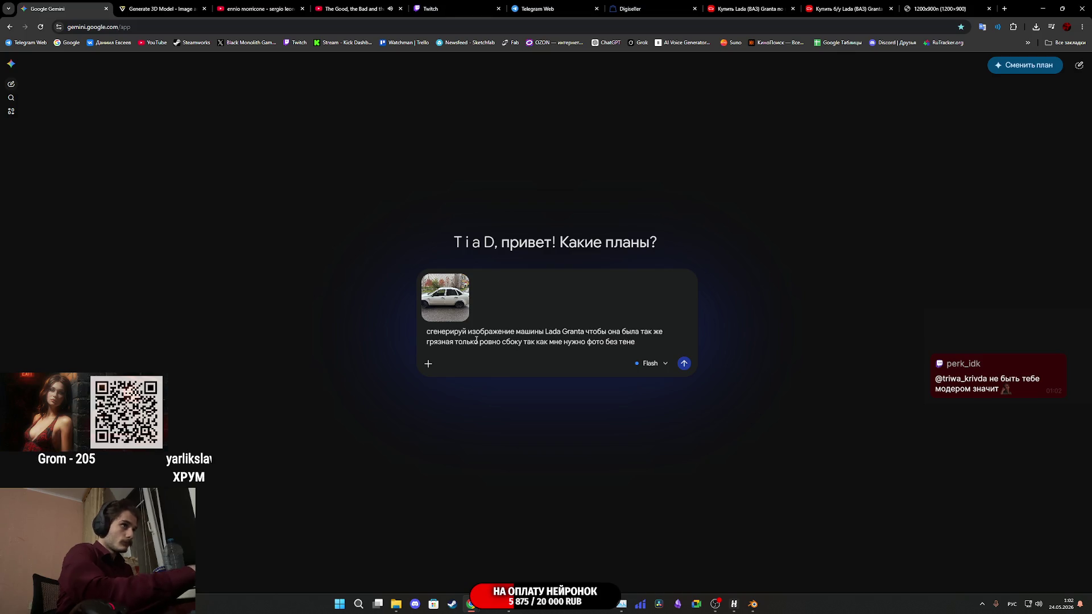
text(й фона и тд д)
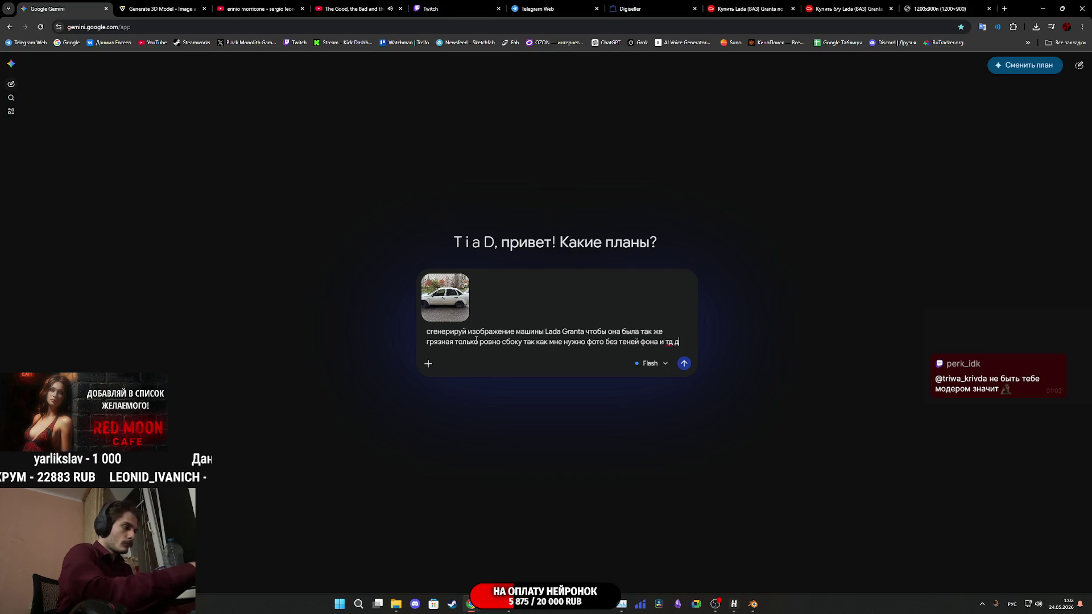
text(ля)
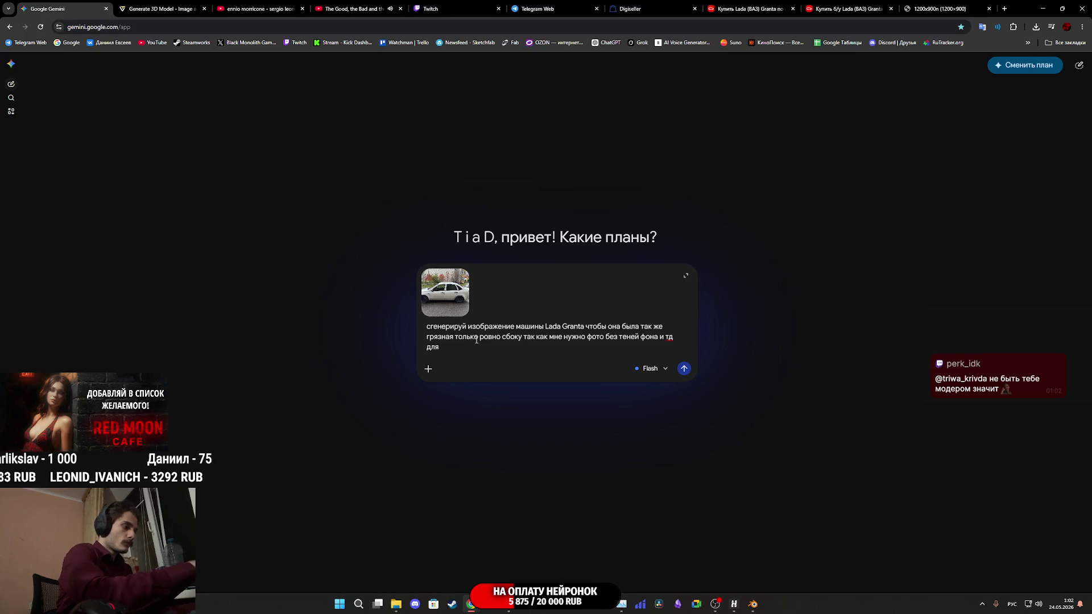
text( генерации 3д )
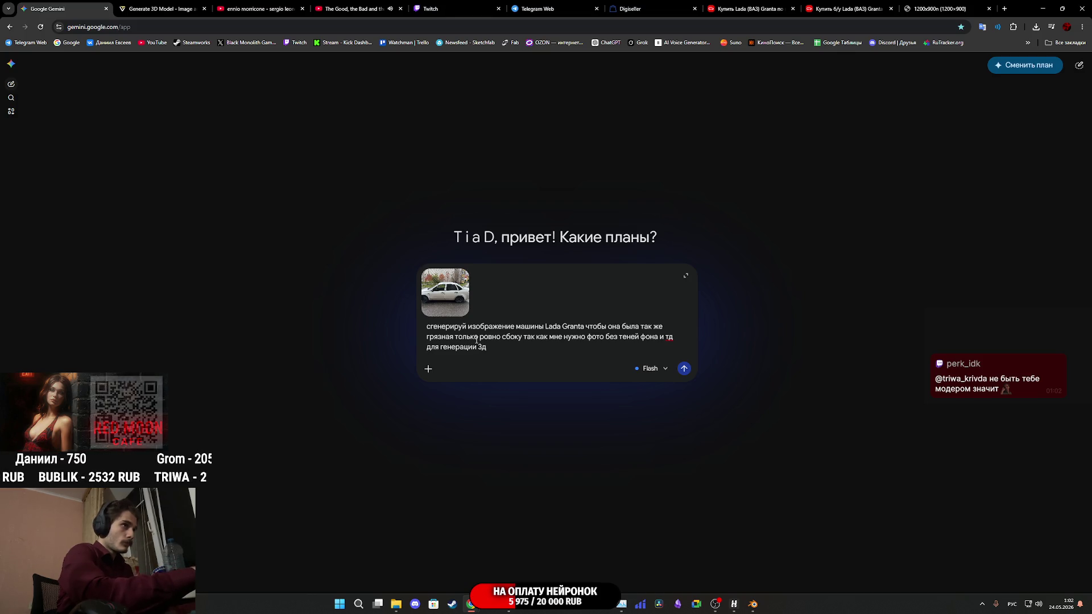
text(модели)
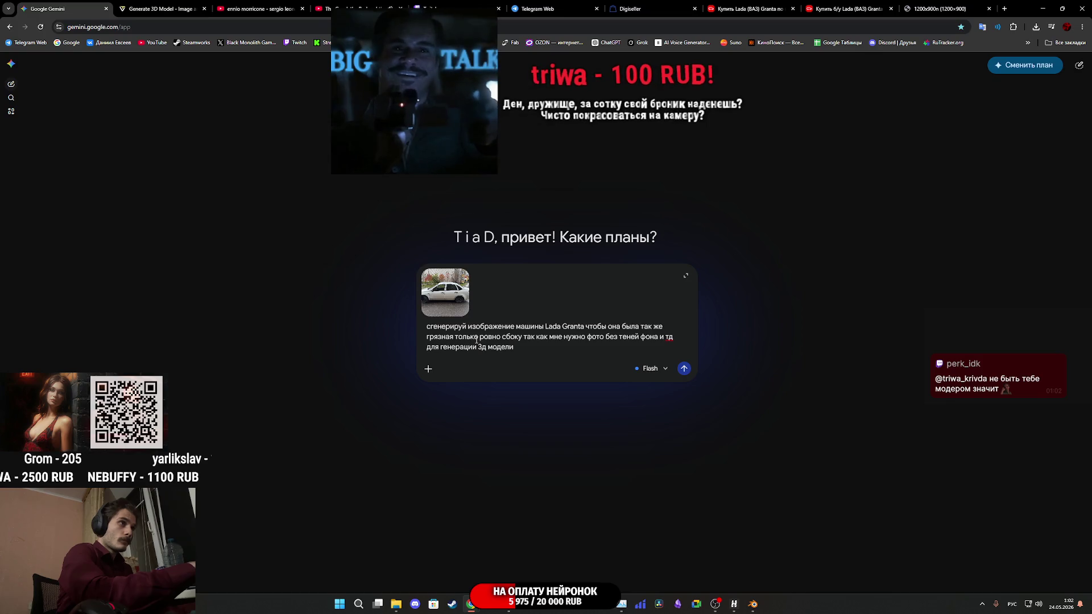
text( исполь)
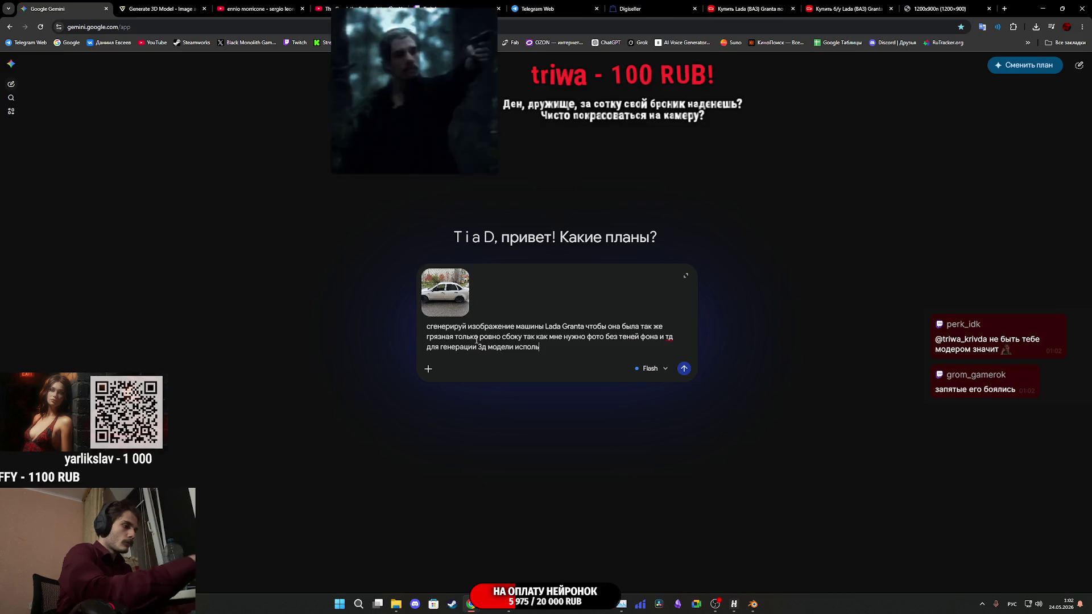
text(зуя эт)
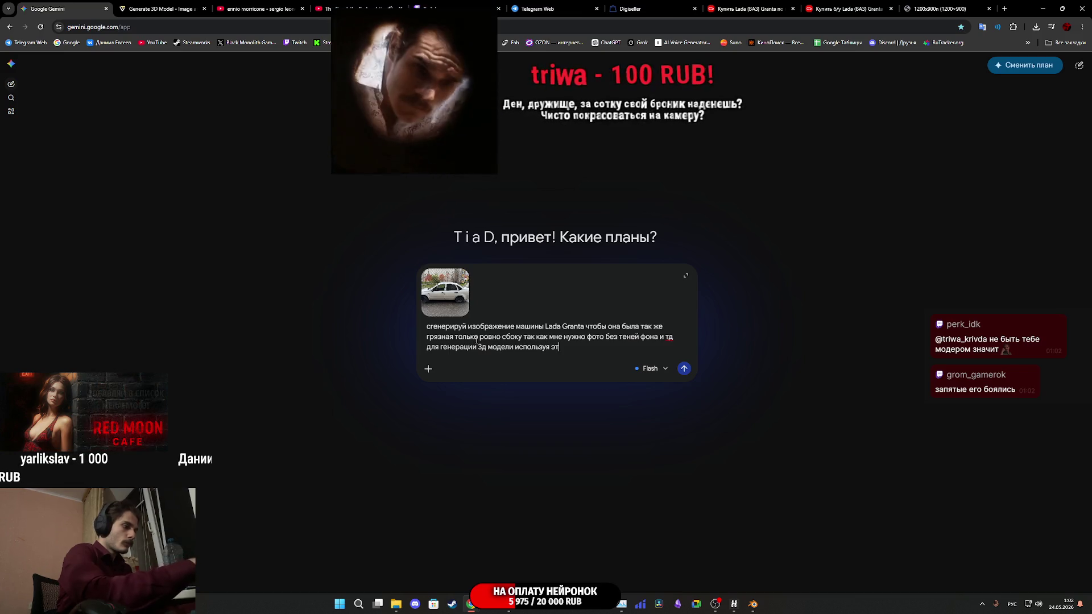
text(о изоб)
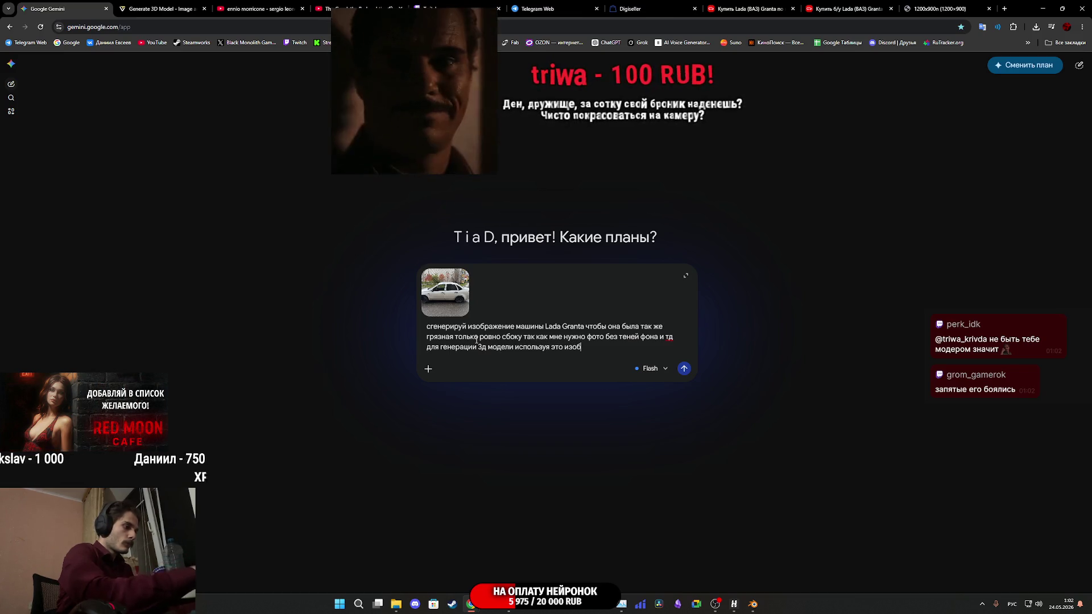
text(ражение)
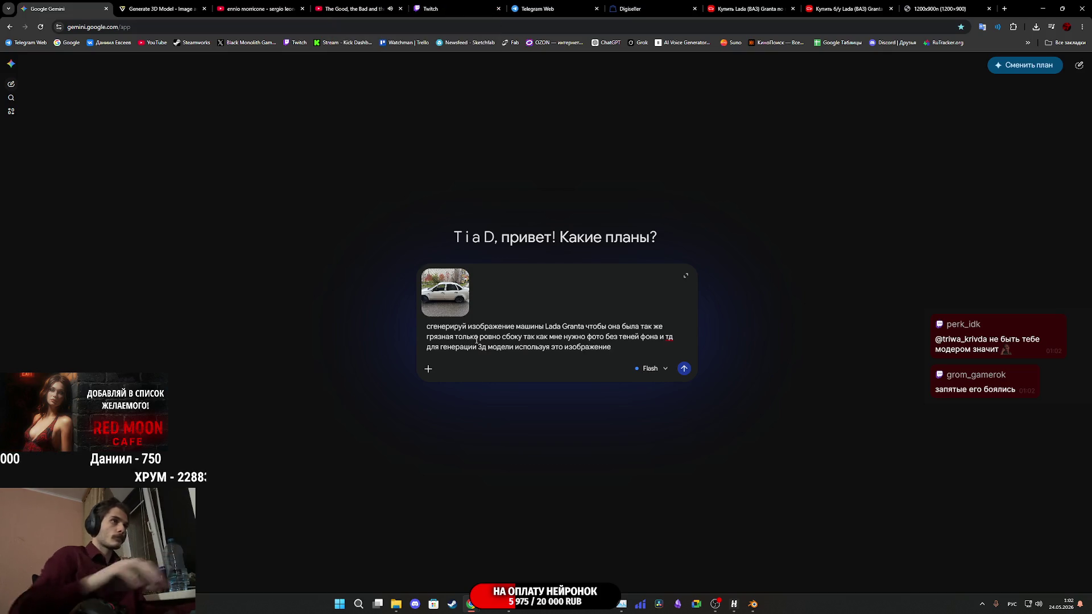
key(ctrl+a)
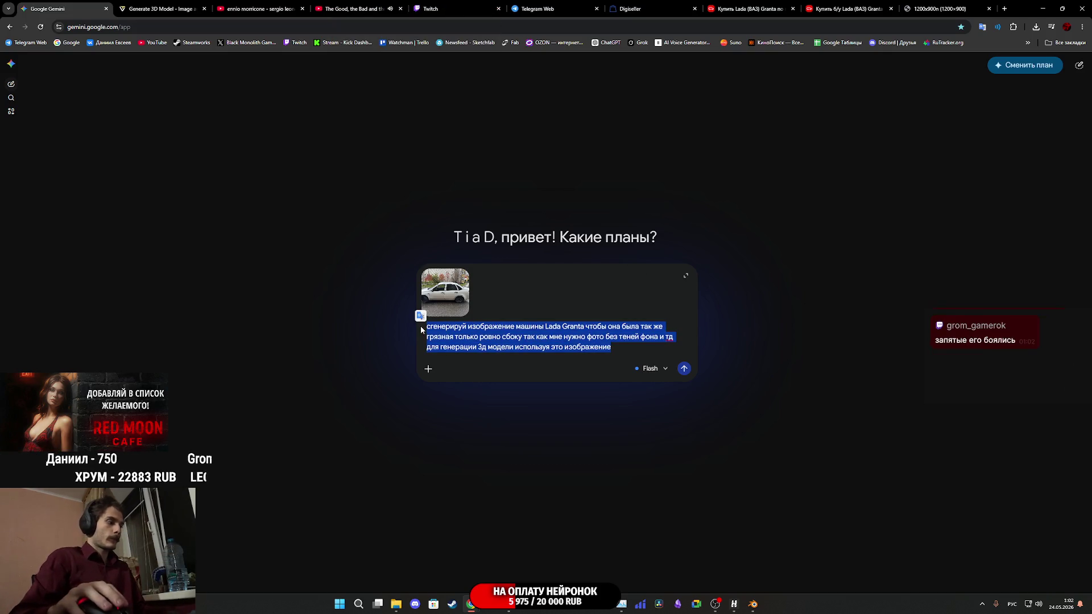
Send the side-view request, checking the stream dashboard and original photo while it generates.
click(683, 369)
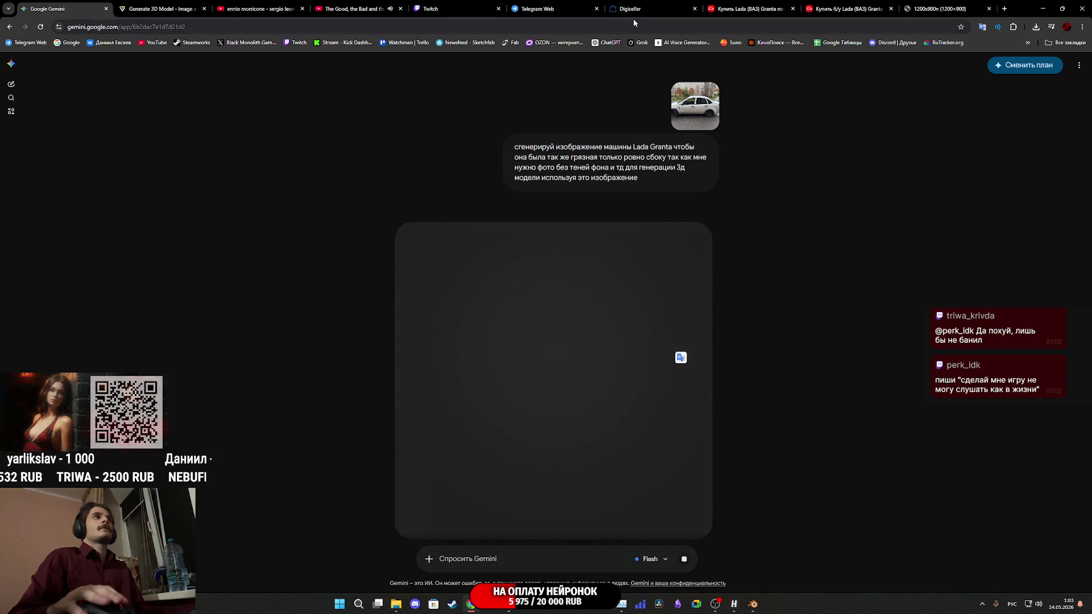
click(495, 8)
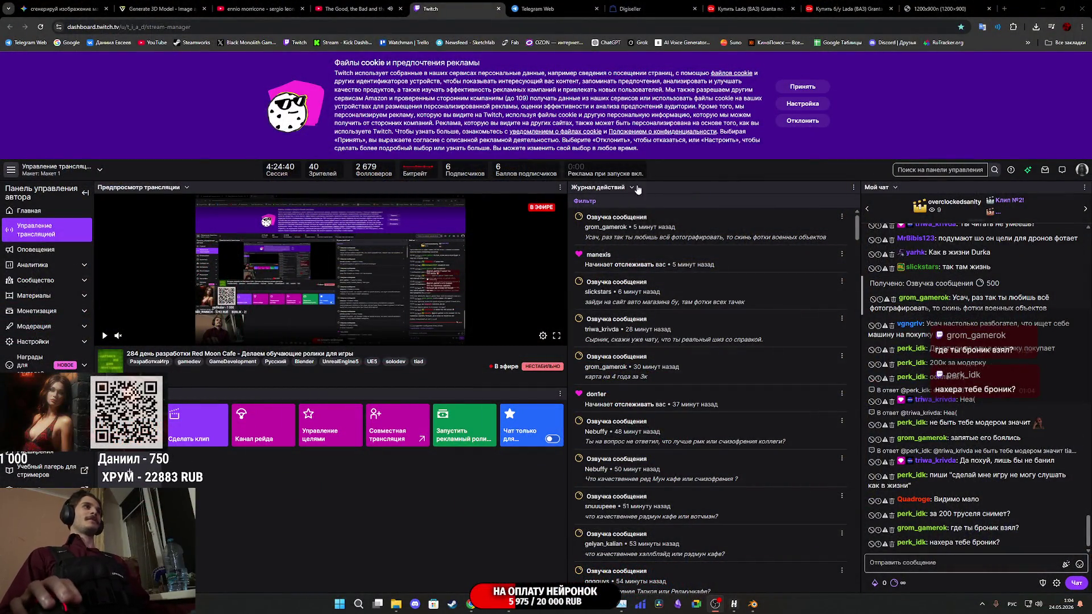
click(928, 9)
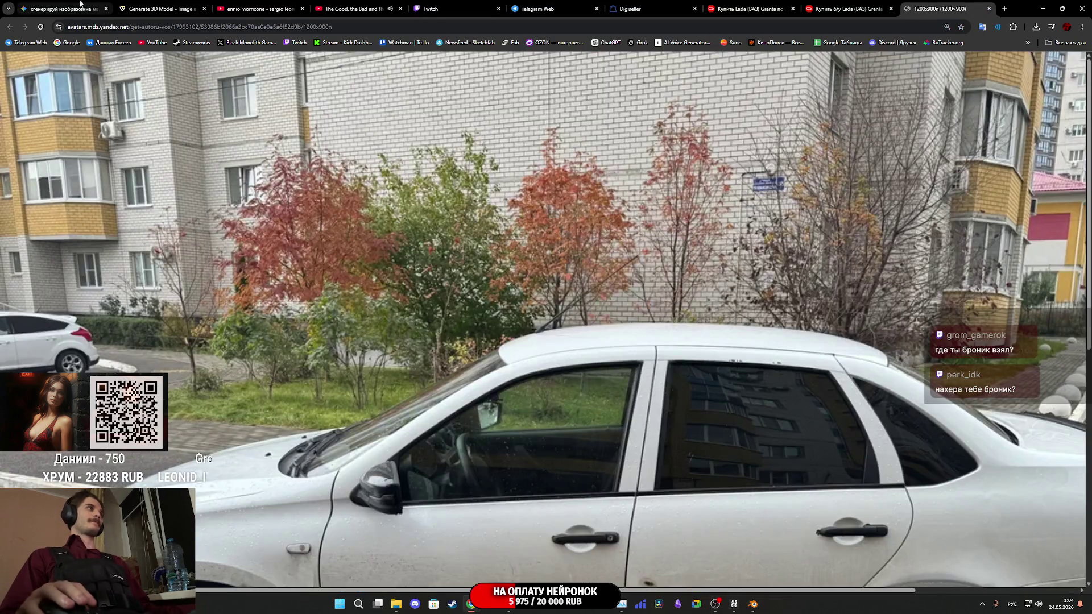
click(80, 7)
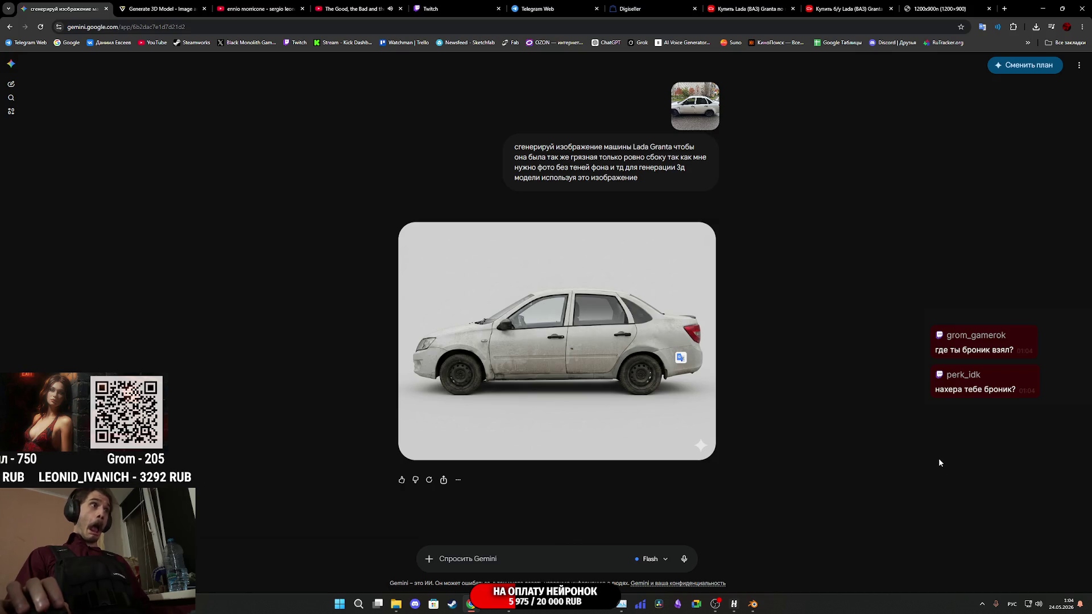
mouse_move(560, 380)
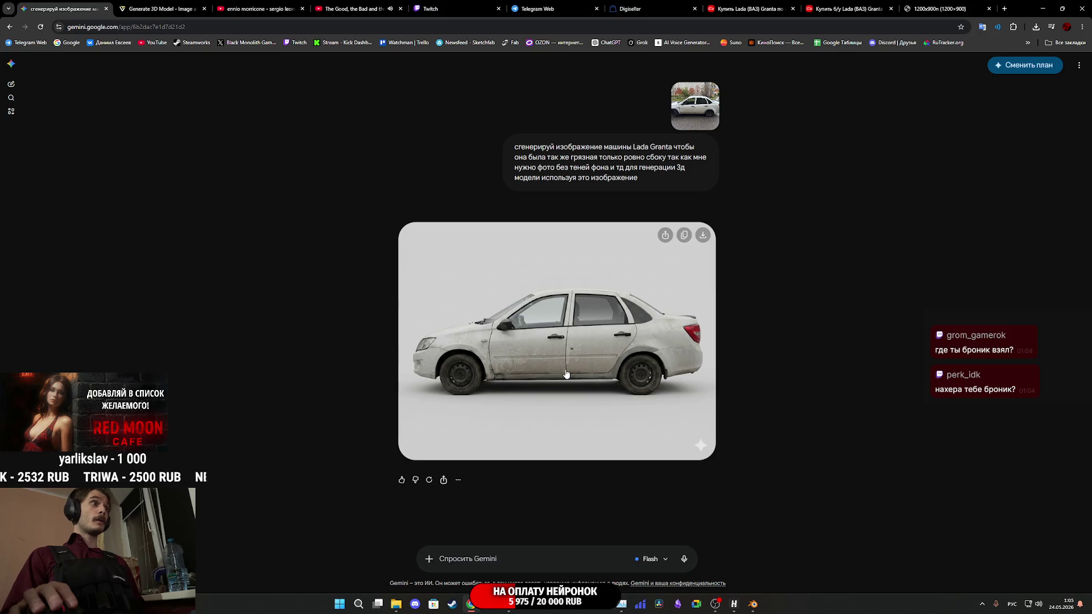
click(566, 374)
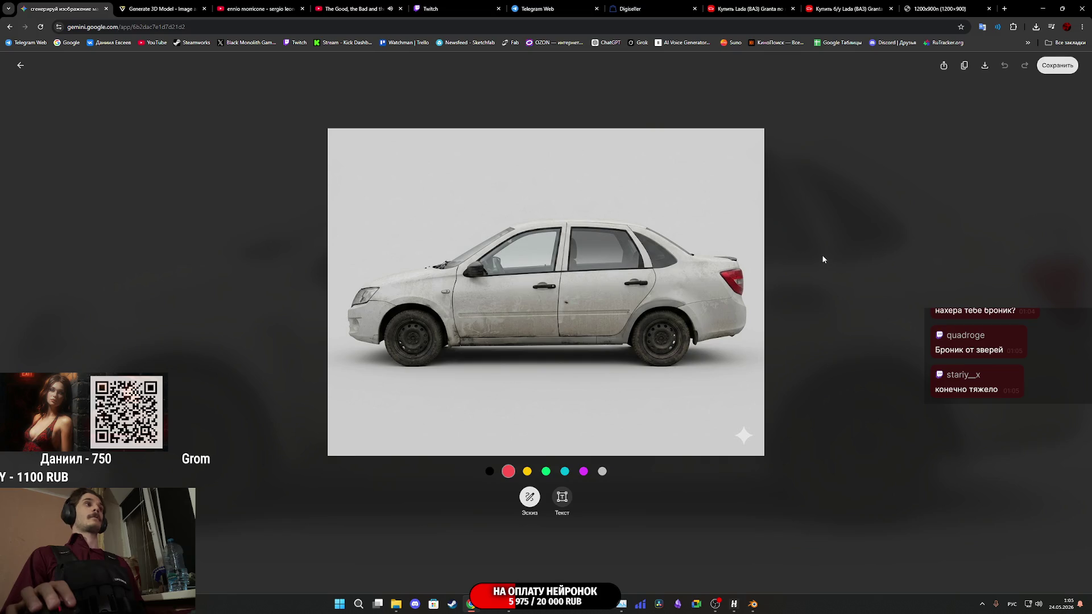
key(Escape)
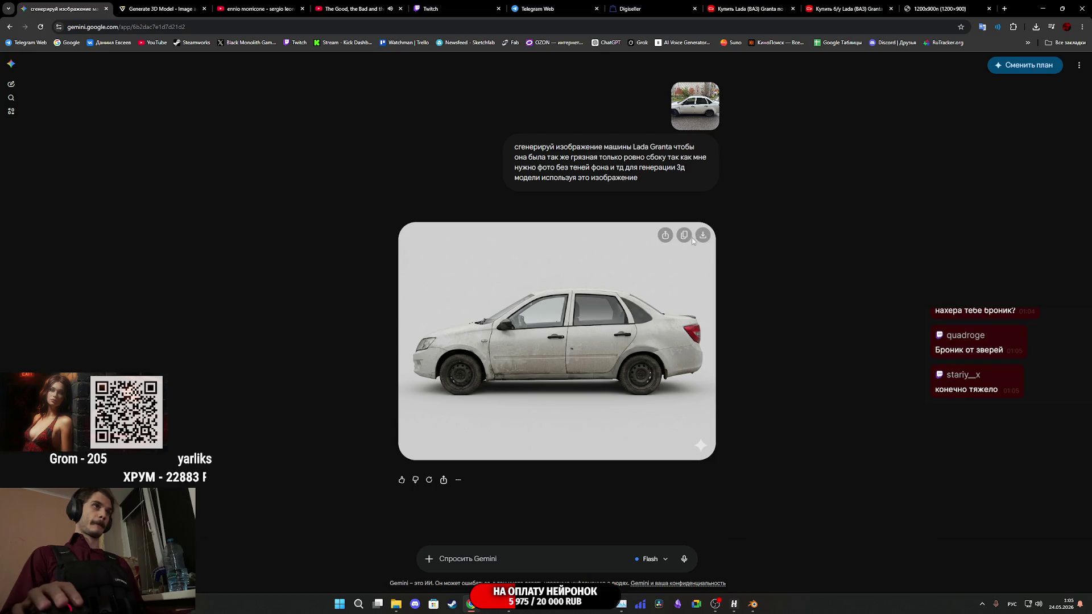
drag(637, 287, 546, 519)
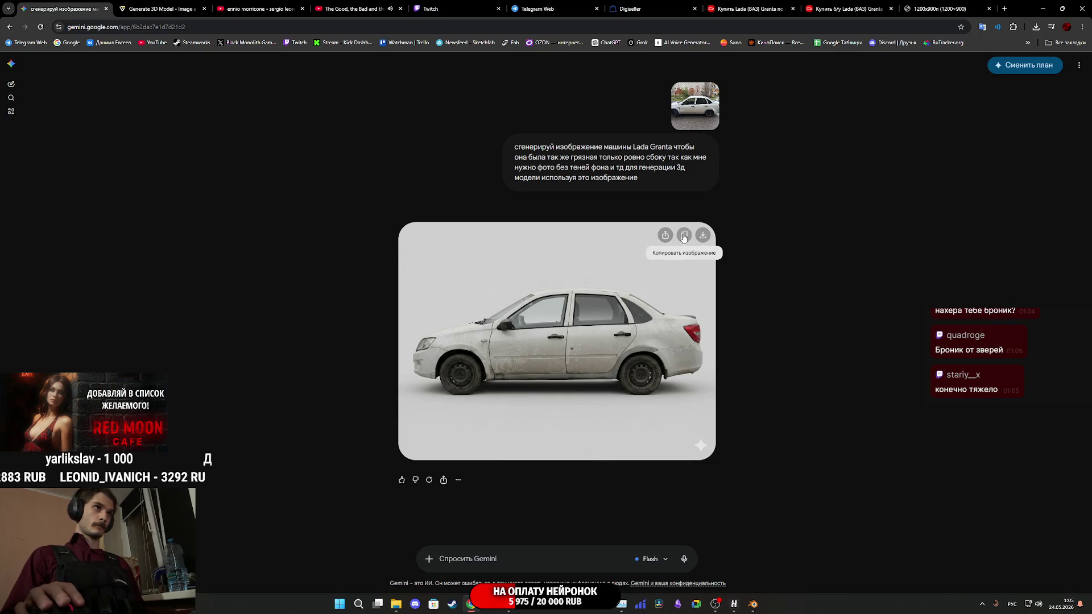
key(ctrl+v)
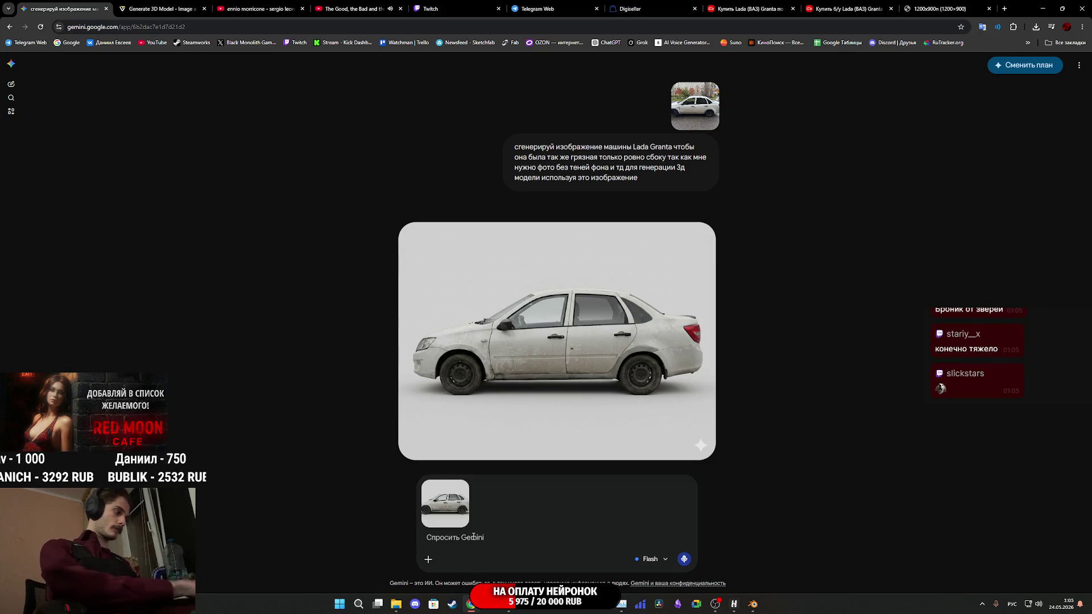
Ask Gemini for a front view (спереди) of the dirty Lada based on the attached side view.
text(теперь мне)
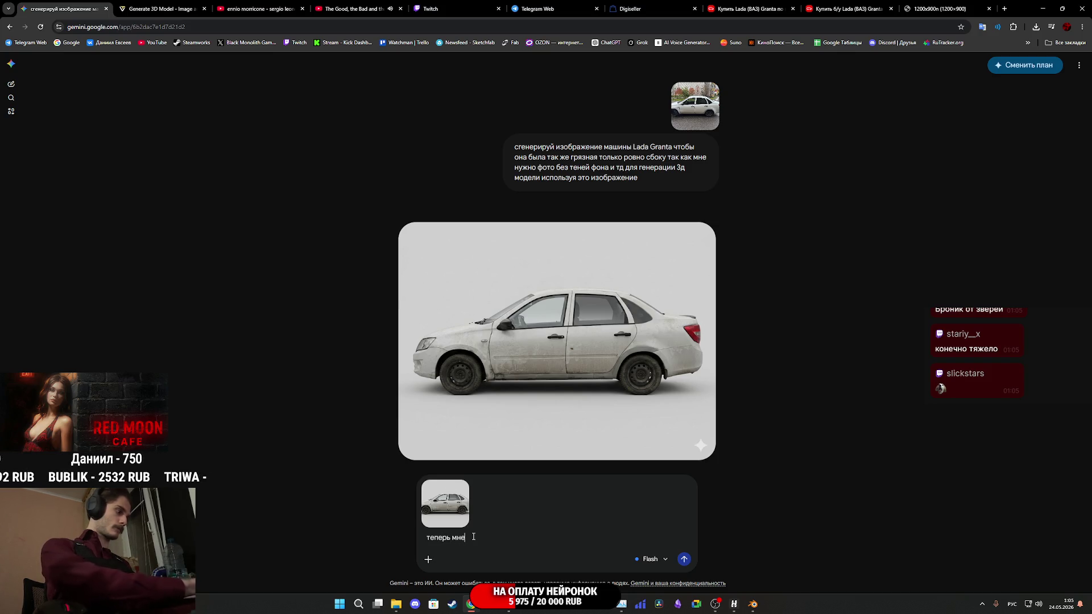
text( нужно)
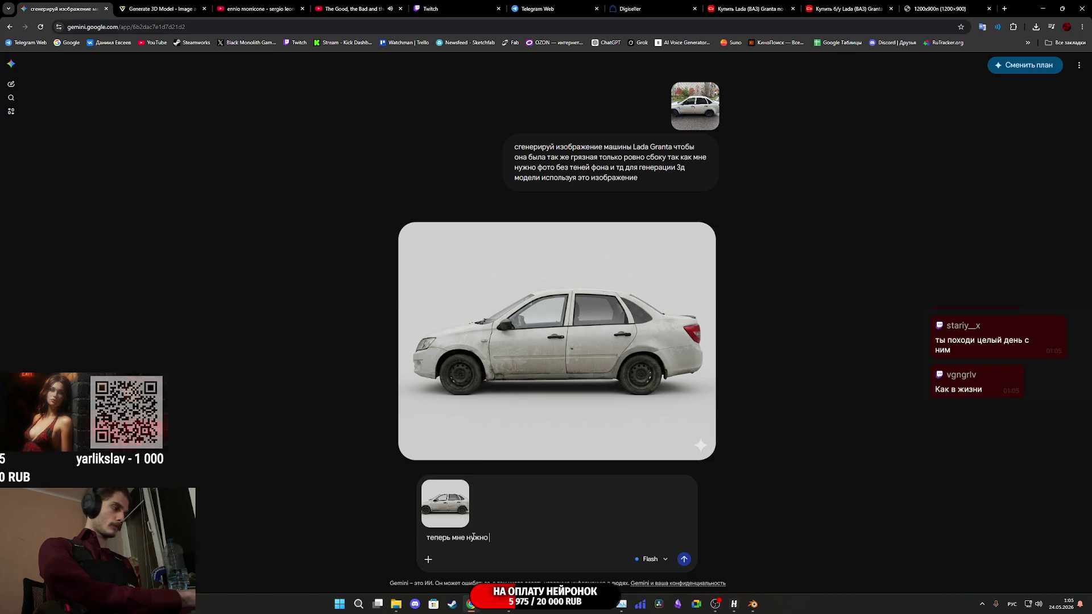
text(повернуть камеру чтобы было р)
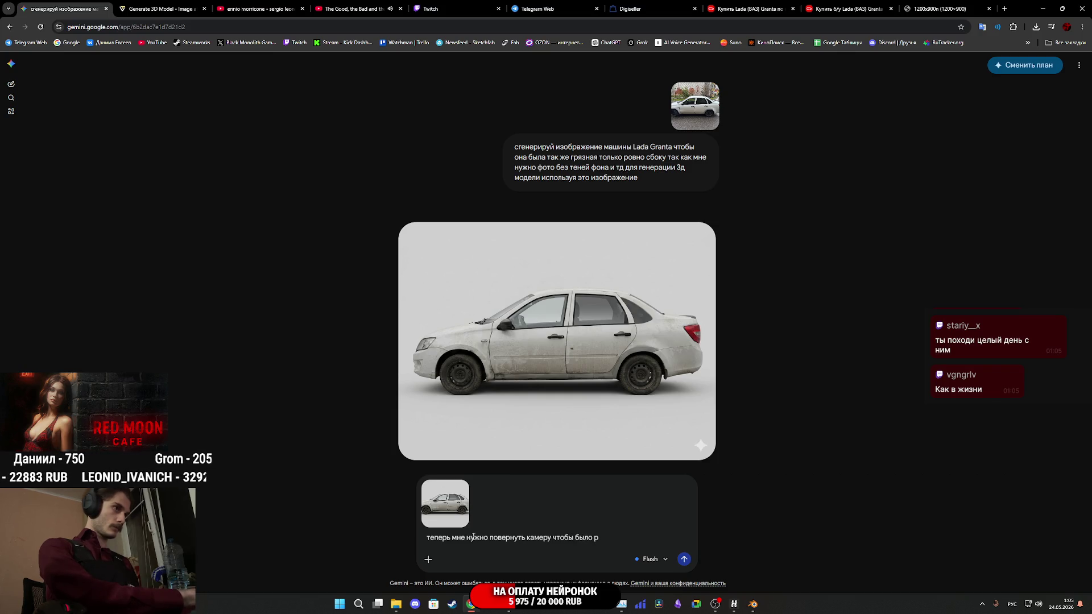
key(BackSpace)
key(BackSpace)
key(BackSpace)
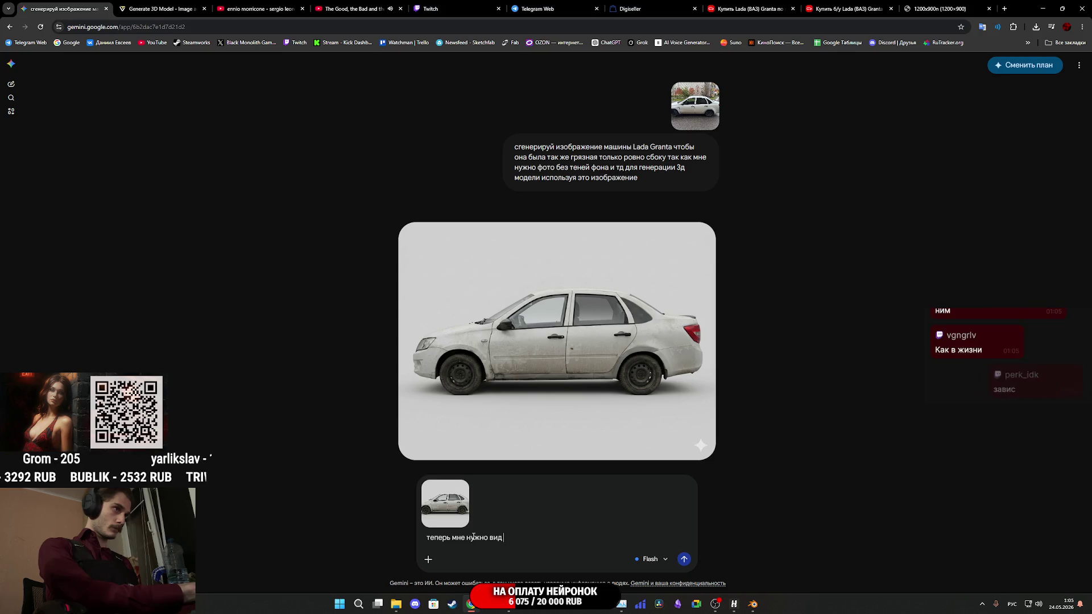
text(спереди)
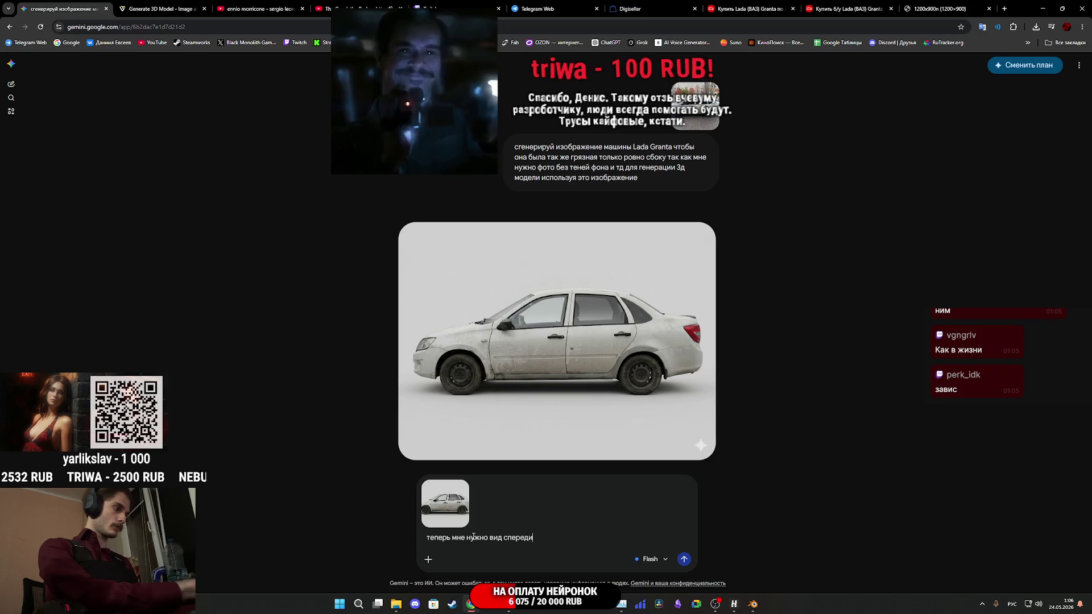
key(Return)
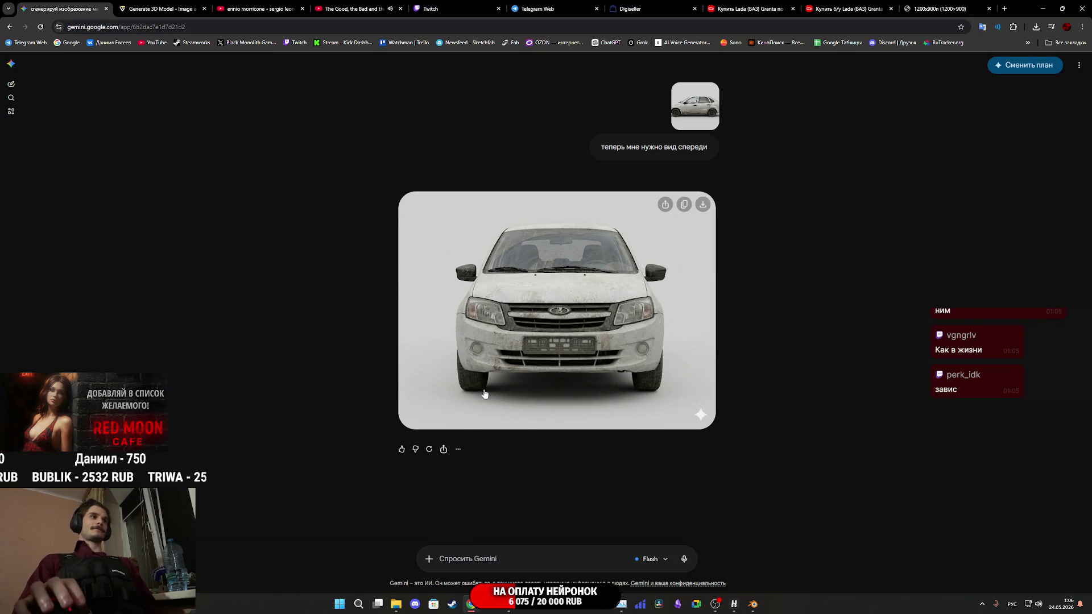
Save the generated Granta front view as a JPEG in Downloads.
click(641, 318)
right_click(641, 318)
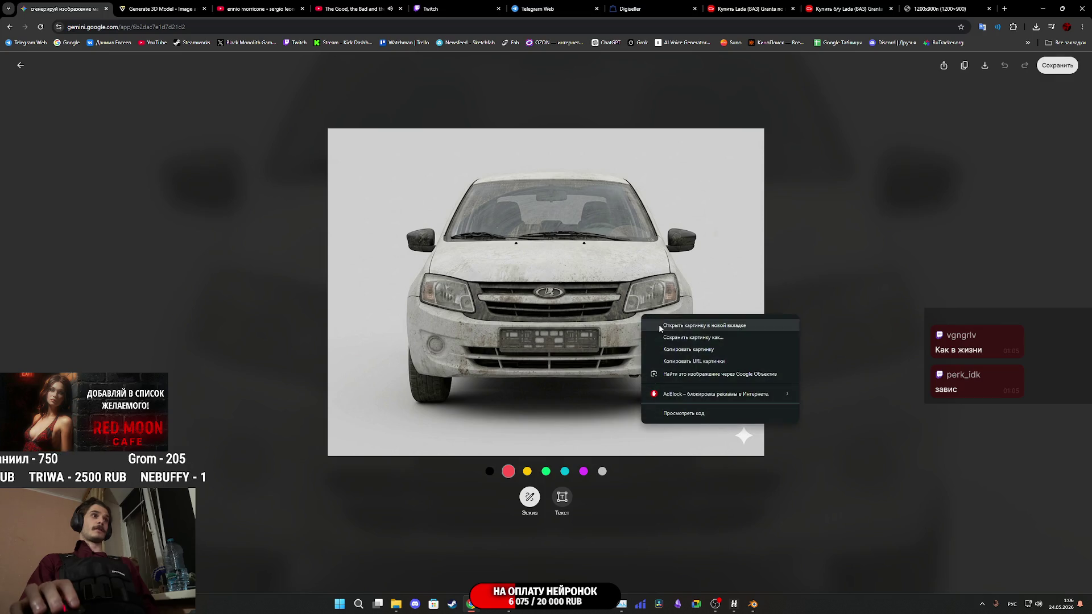
click(685, 340)
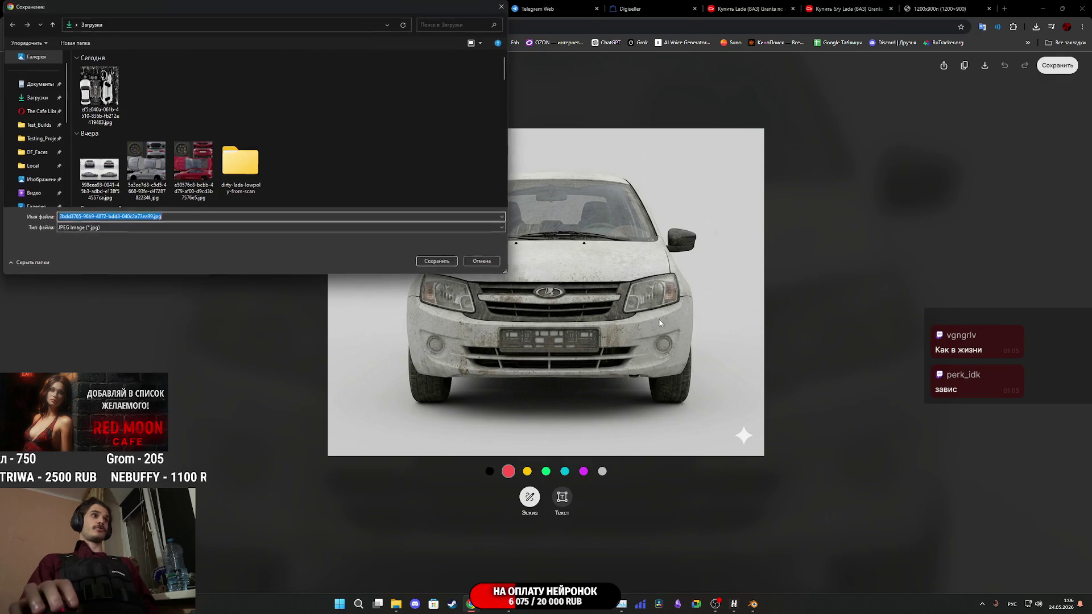
click(436, 262)
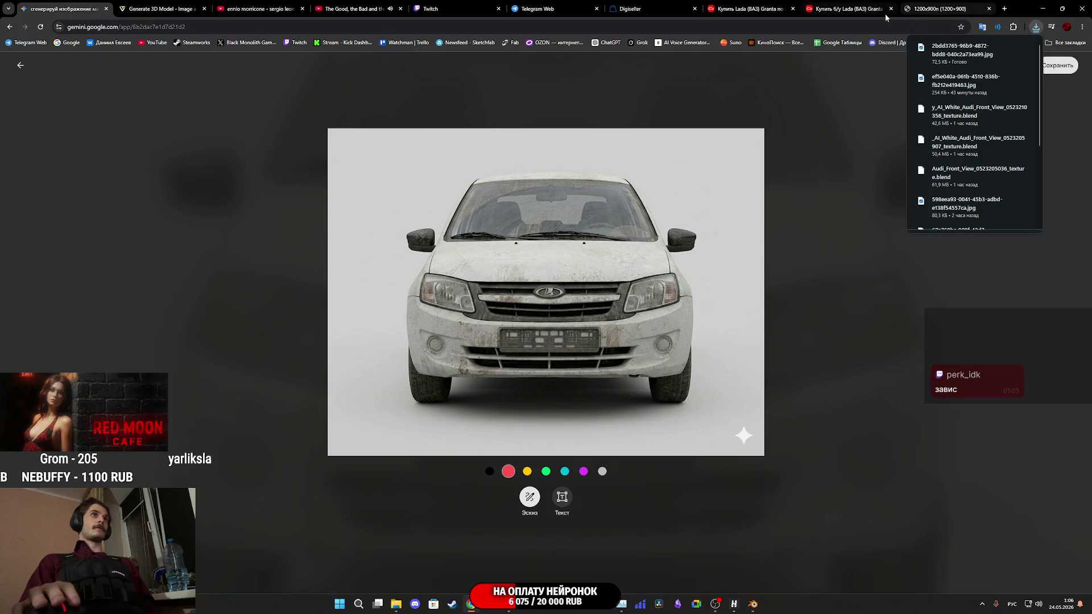
click(820, 186)
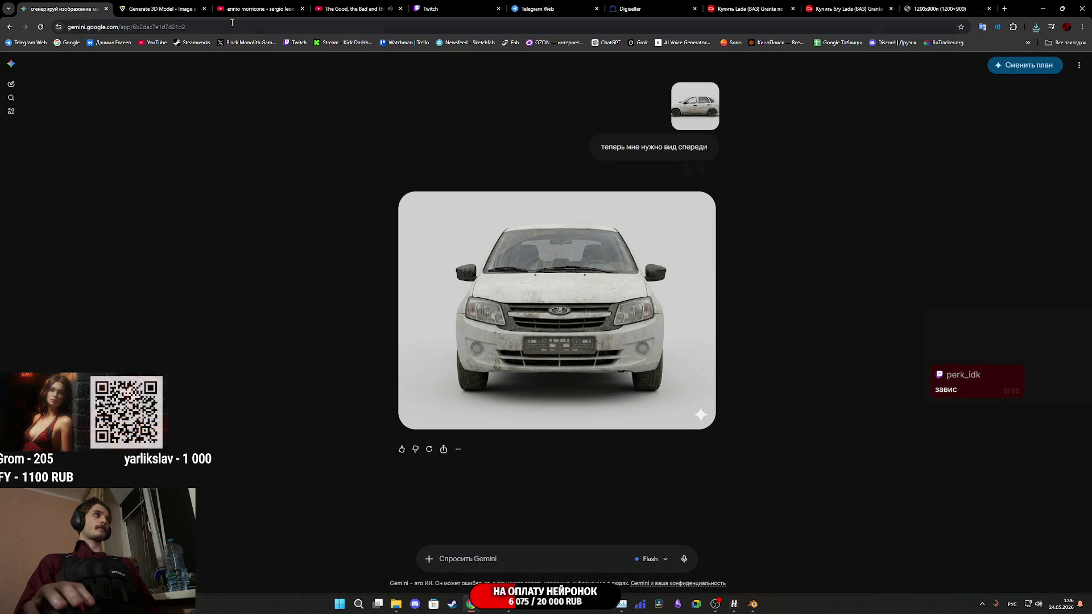
Open the side-view reference image full size, then go to the Tripo page.
click(695, 106)
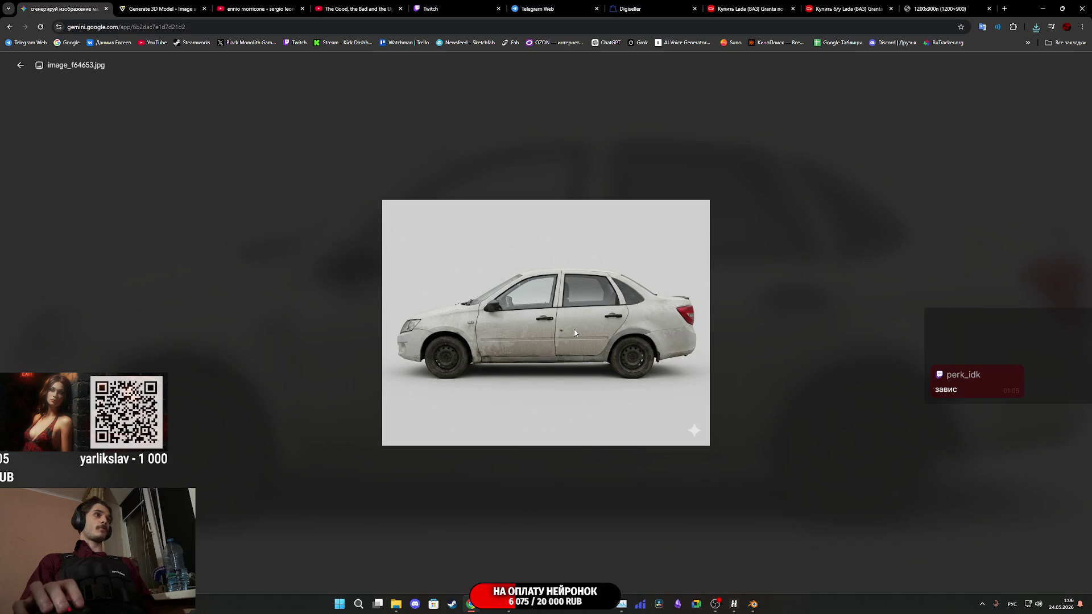
right_click(573, 331)
click(163, 8)
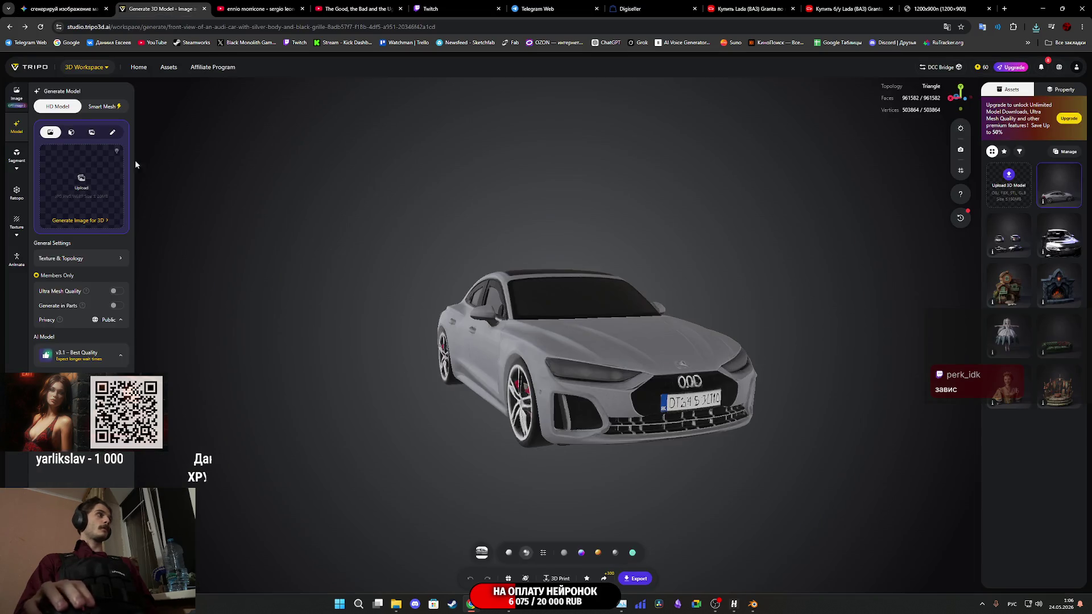
Drag the Gemini side-view Lada image into Tripo's upload area to generate a 3D model.
click(78, 5)
mouse_move(604, 351)
mouse_down()
mouse_move(266, 111)
mouse_move(161, 18)
mouse_move(278, 163)
mouse_move(81, 182)
mouse_up()
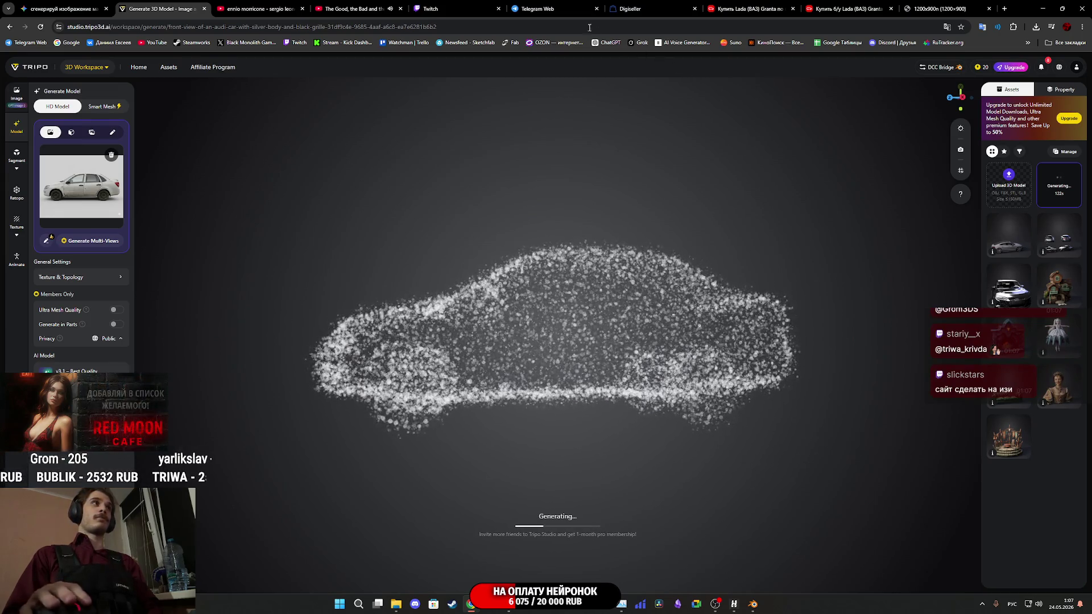
click(546, 9)
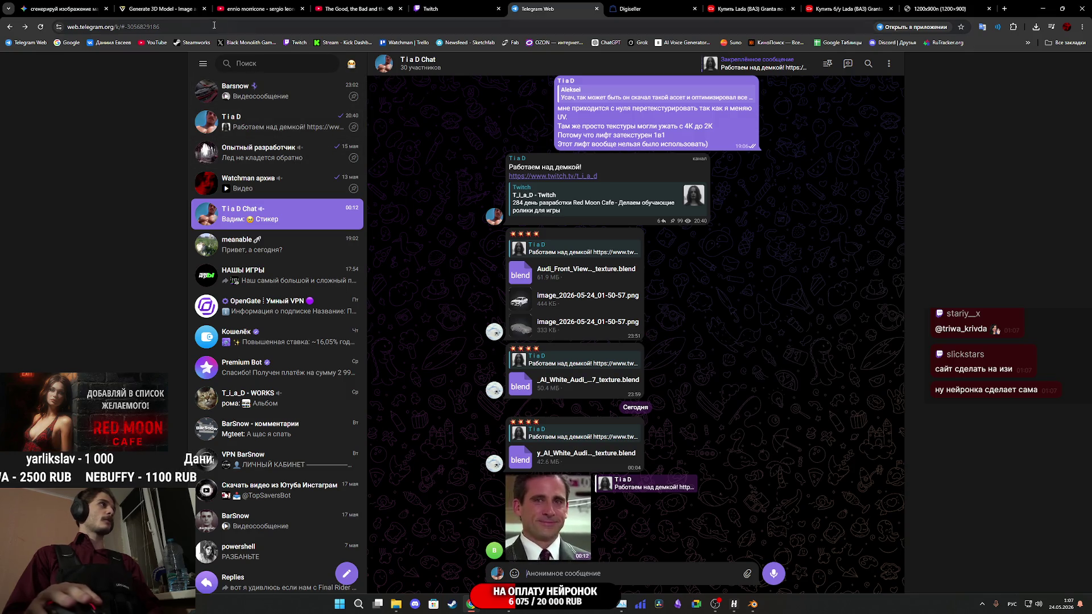
Open the streamer's own Telegram channel by removing the trailing _0 from its address.
click(183, 27)
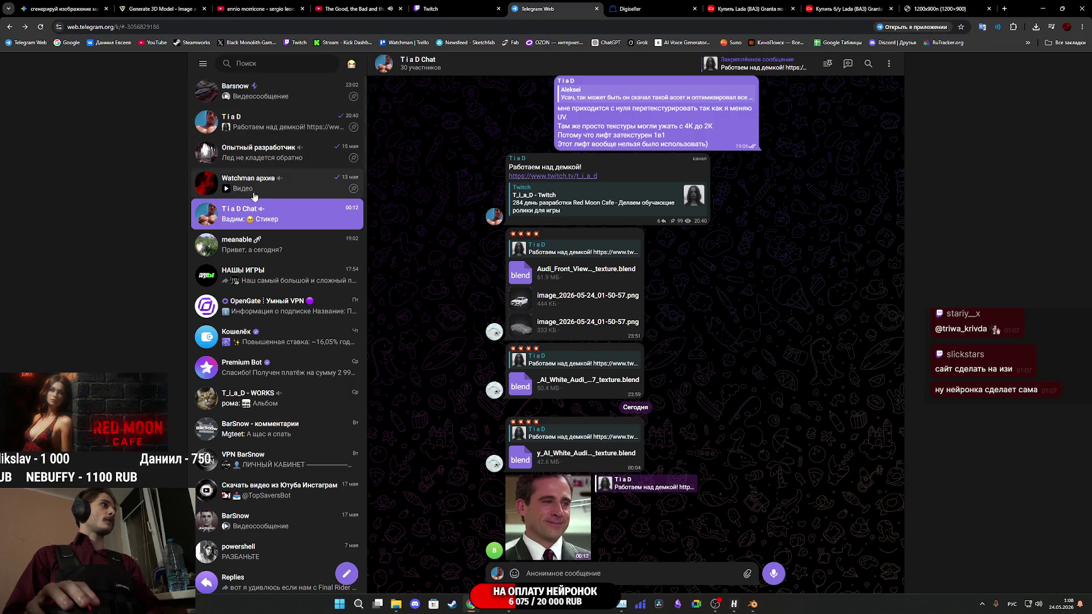
click(290, 122)
click(165, 28)
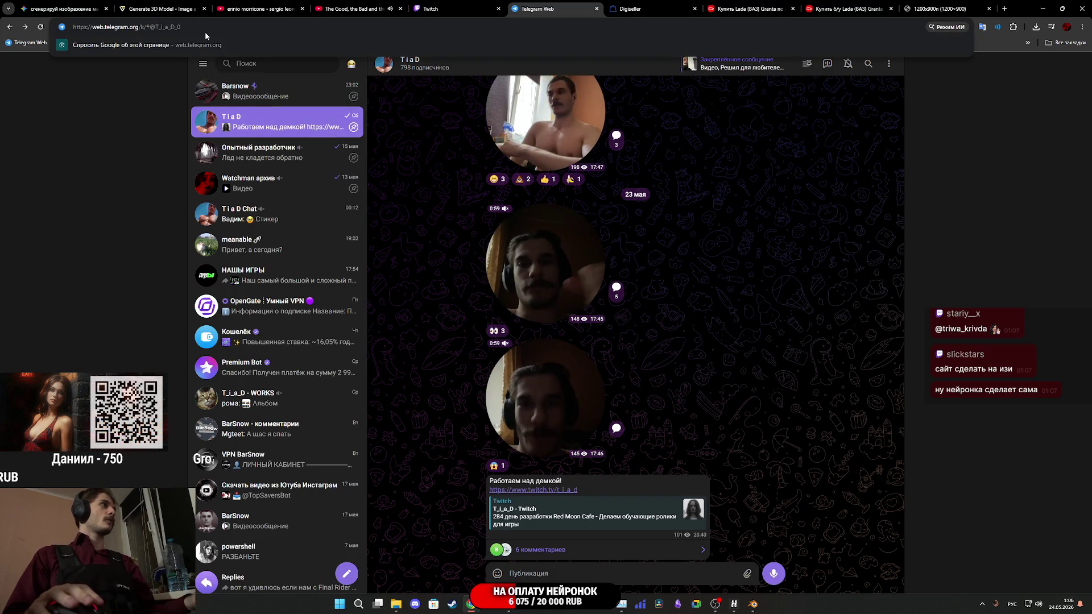
key(BackSpace)
key(BackSpace)
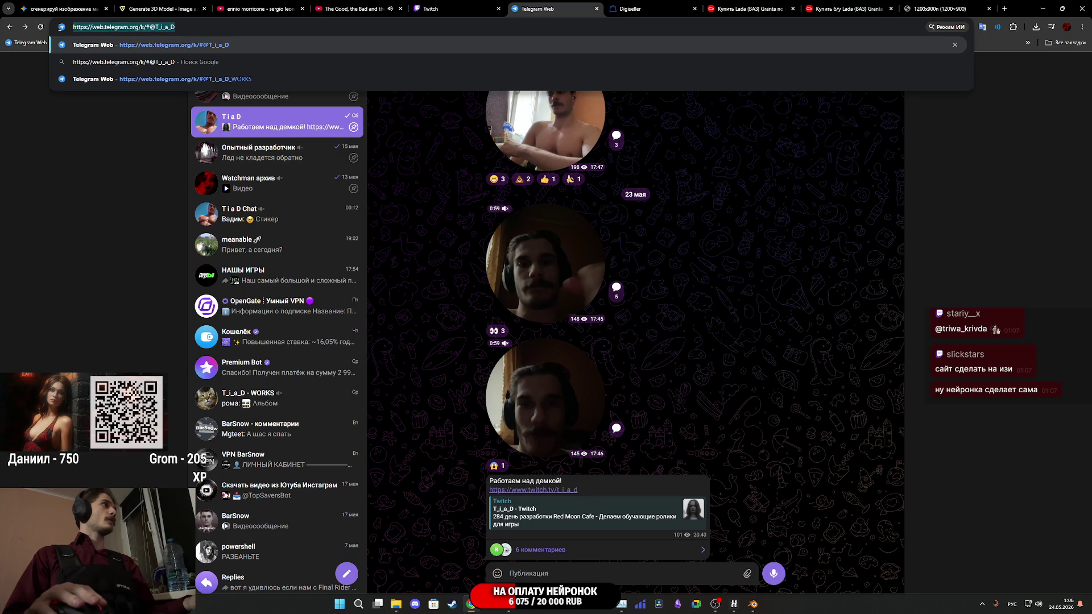
key(Return)
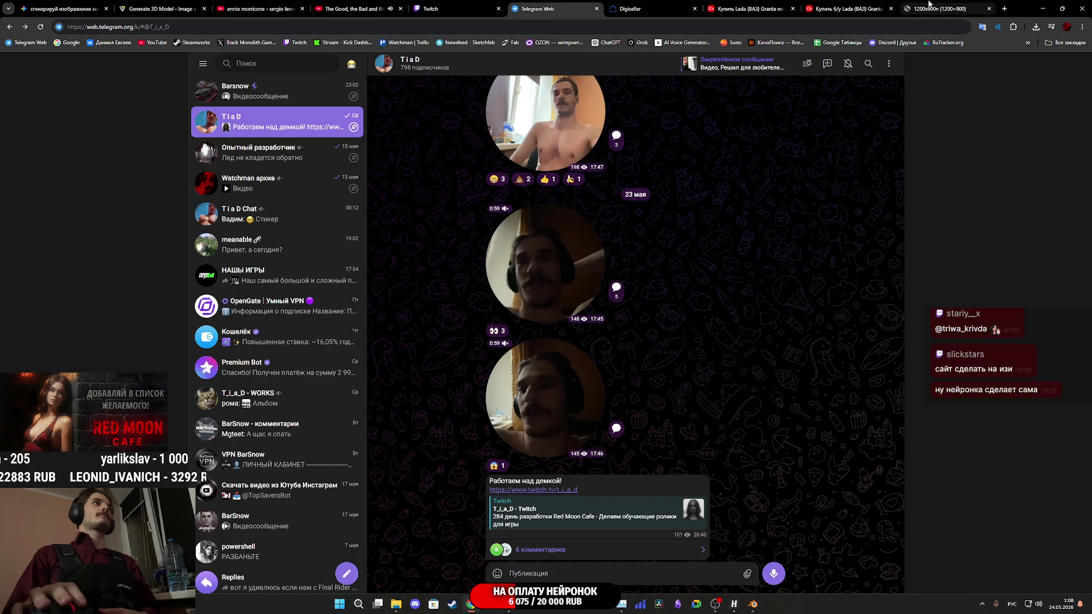
click(455, 6)
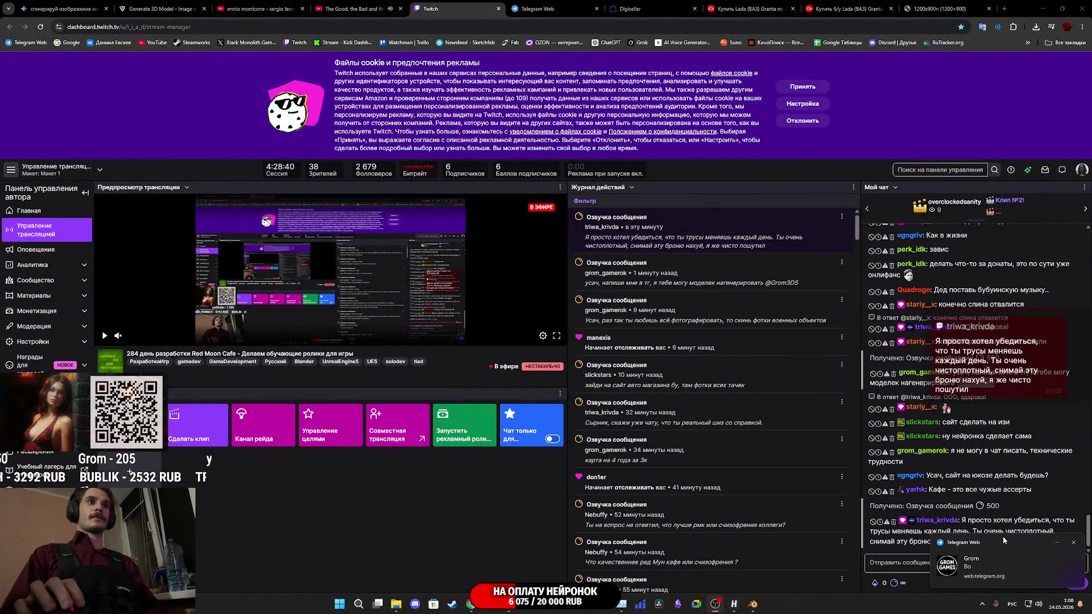
Dismiss the notification and open the Telegram conversation asking for photos.
click(1073, 543)
click(550, 9)
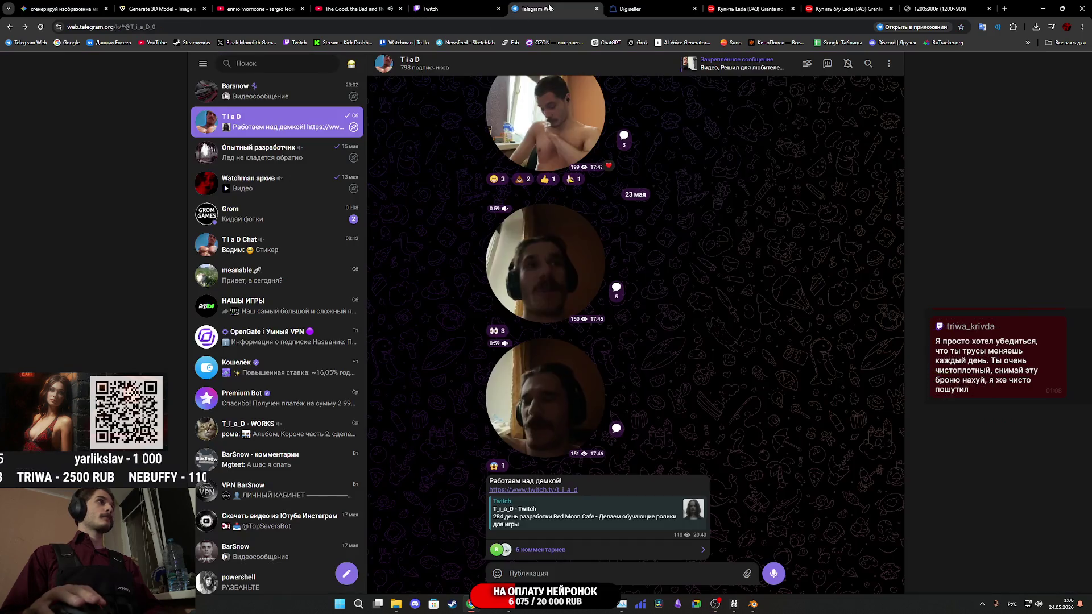
click(312, 218)
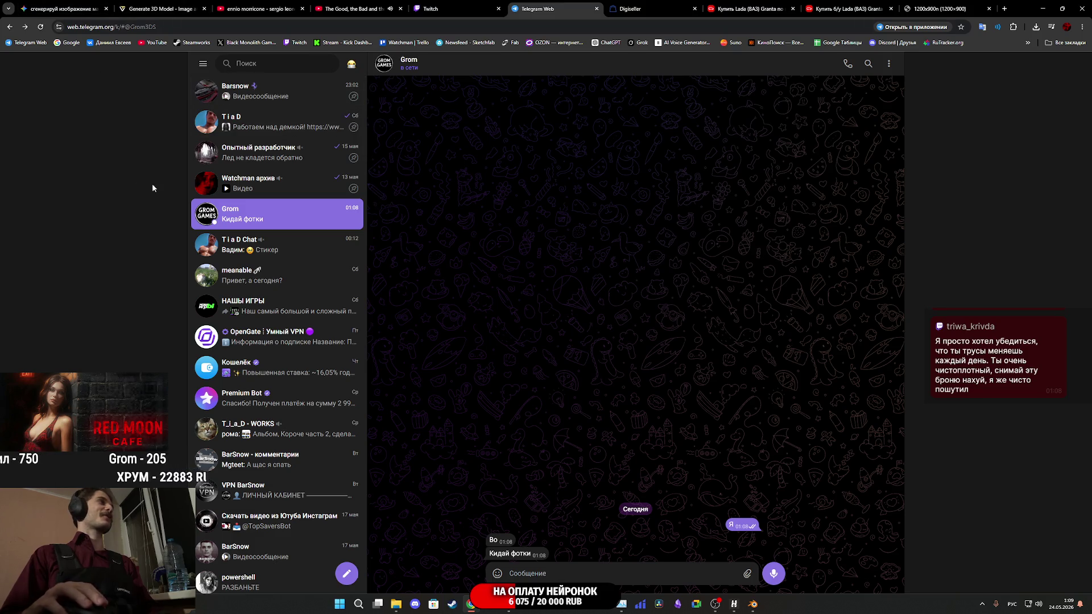
click(396, 605)
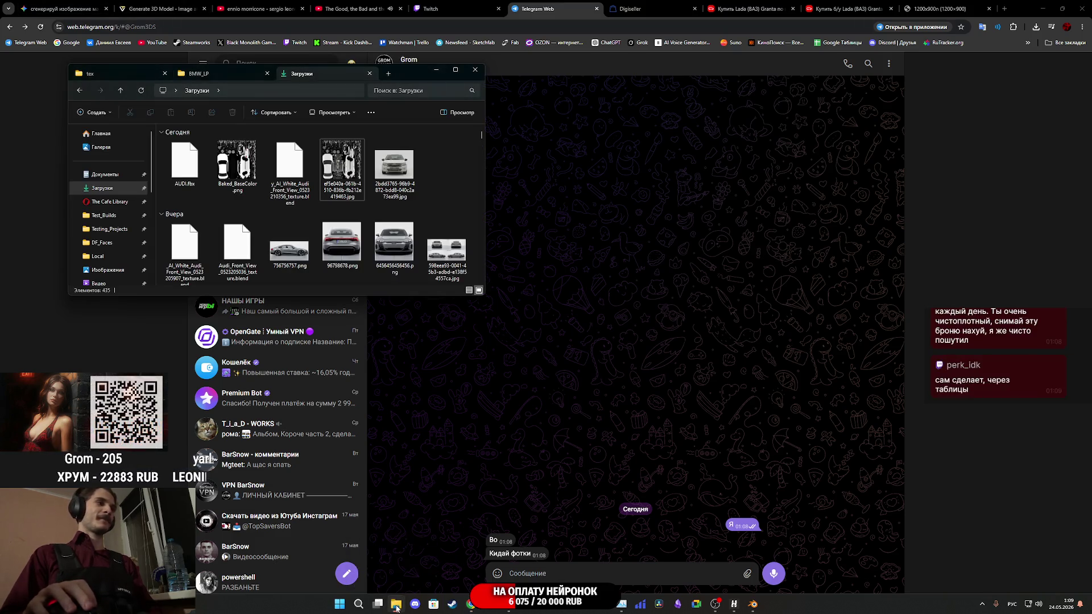
Check the Downloads folder, then view the real white Lada Granta side photo in the browser.
mouse_move(393, 597)
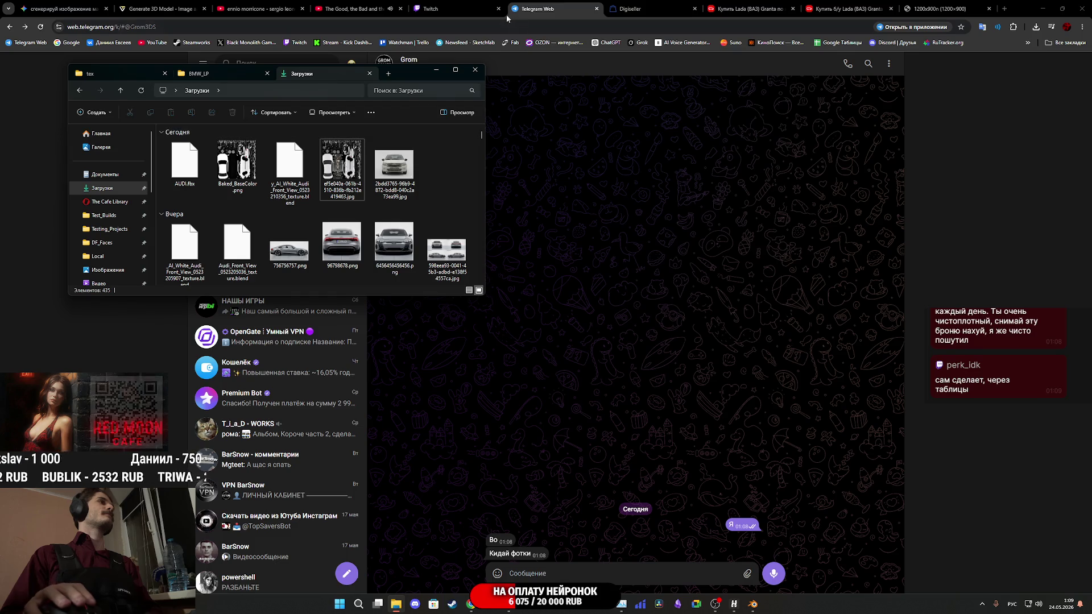
click(929, 5)
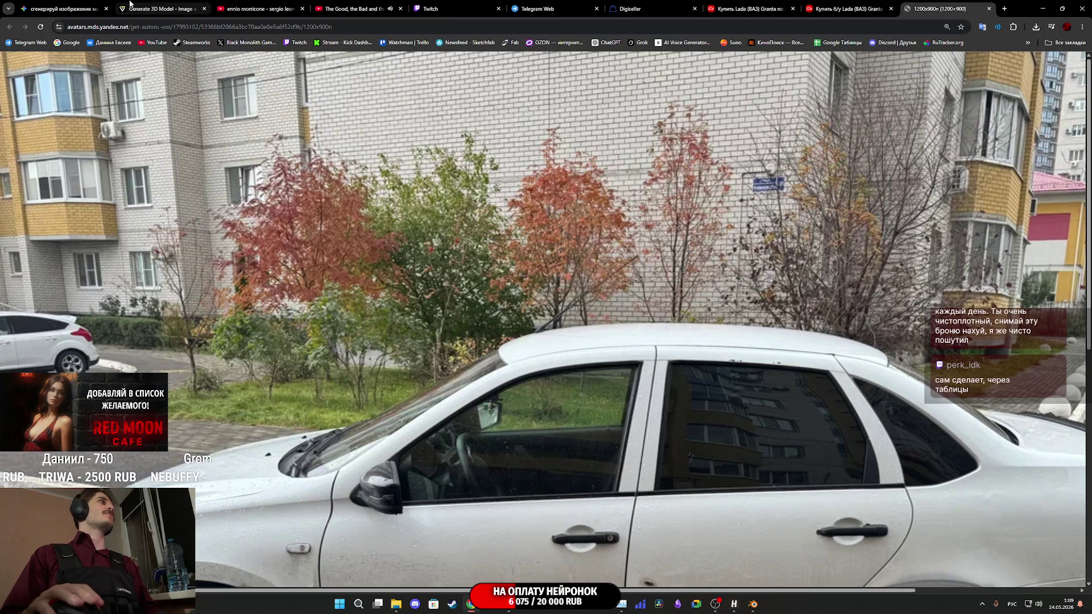
Reopen the Gemini side and front views, then cancel an attempt to save the side view.
click(58, 3)
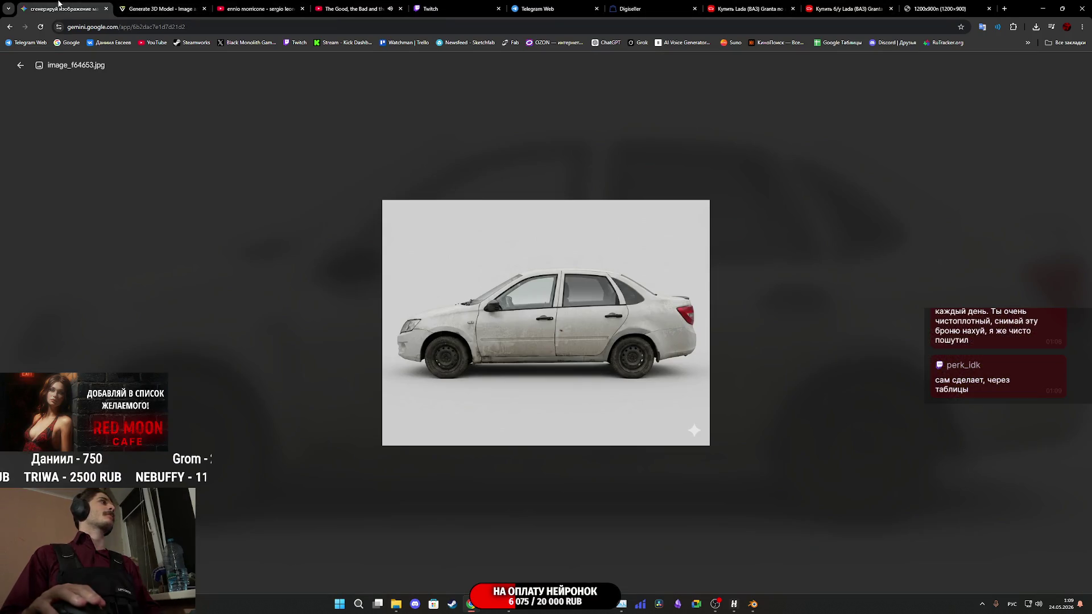
right_click(564, 344)
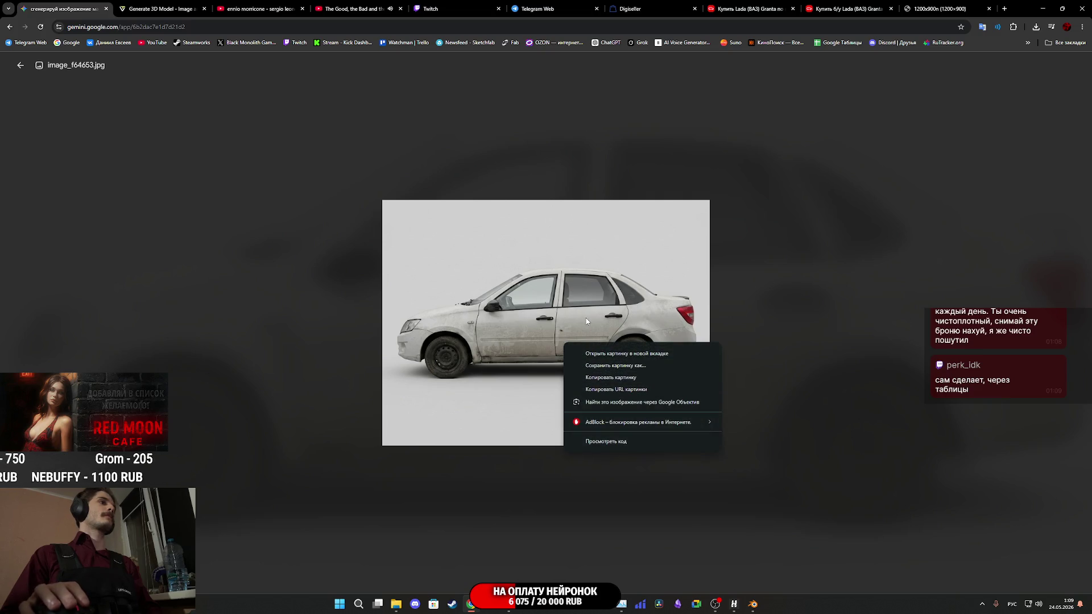
click(752, 306)
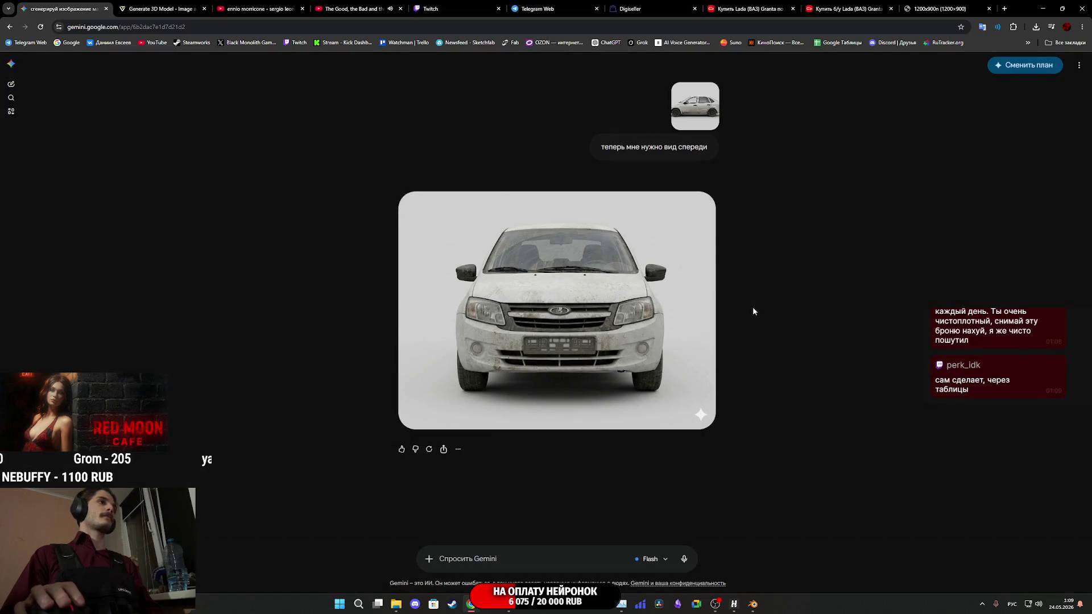
click(626, 293)
click(808, 296)
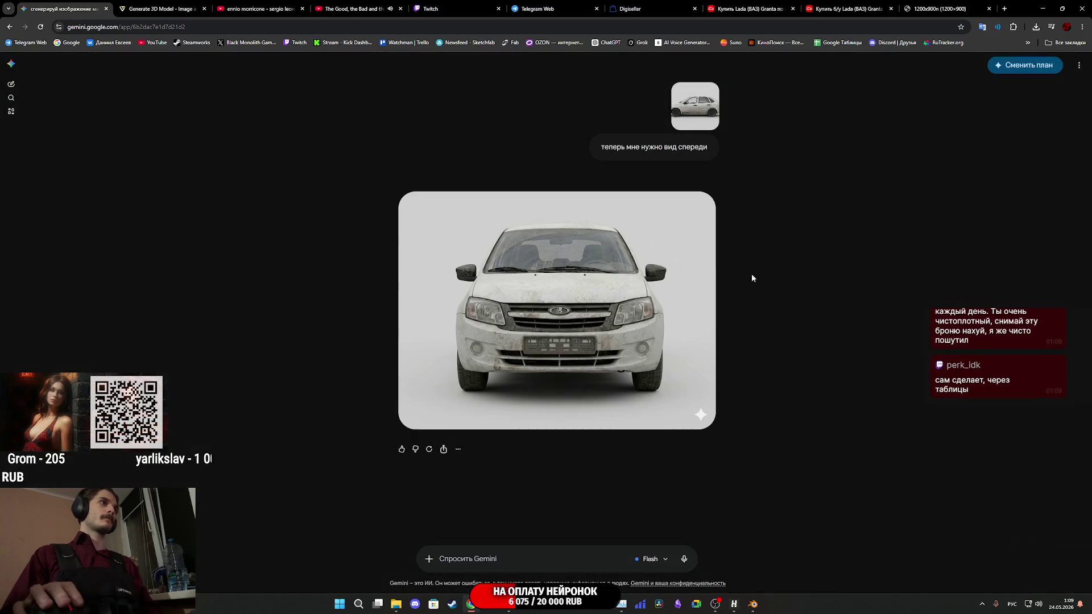
click(687, 110)
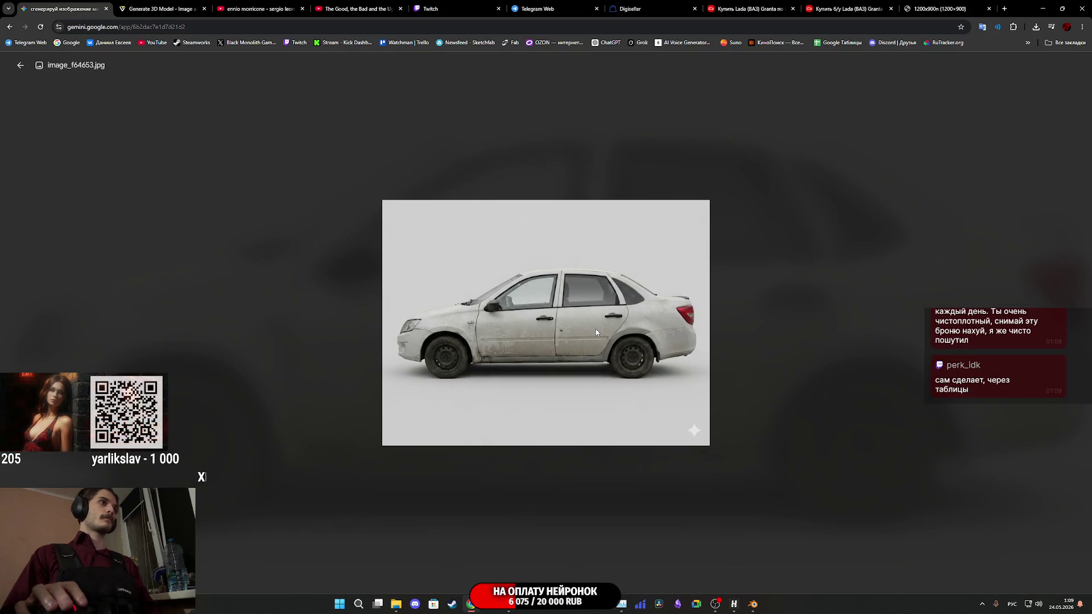
right_click(595, 328)
click(623, 352)
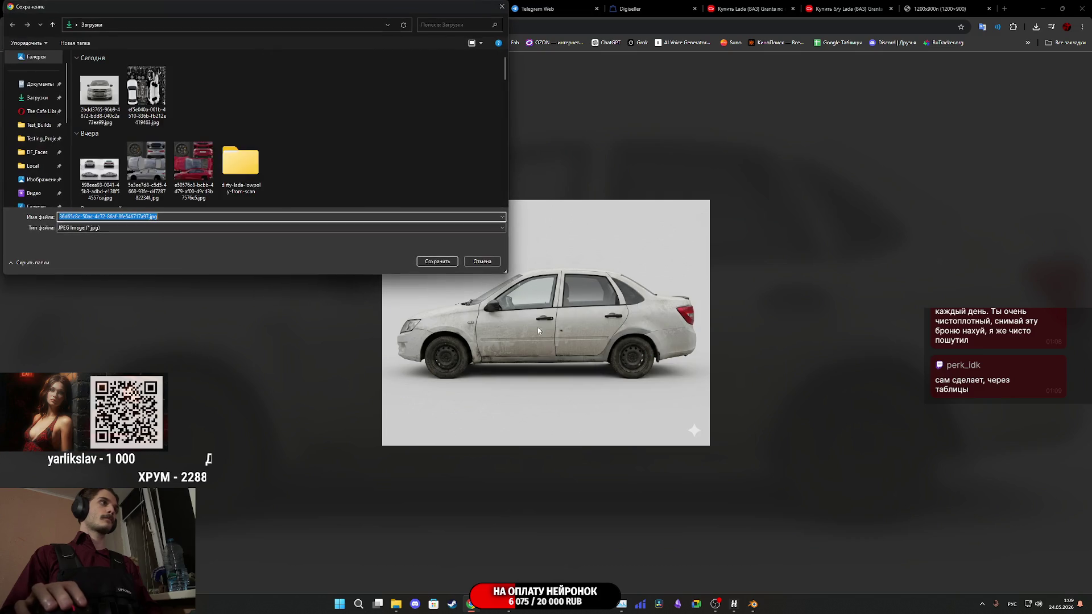
click(482, 261)
Copy the side-view car image and paste it into the Telegram chat.
right_click(532, 298)
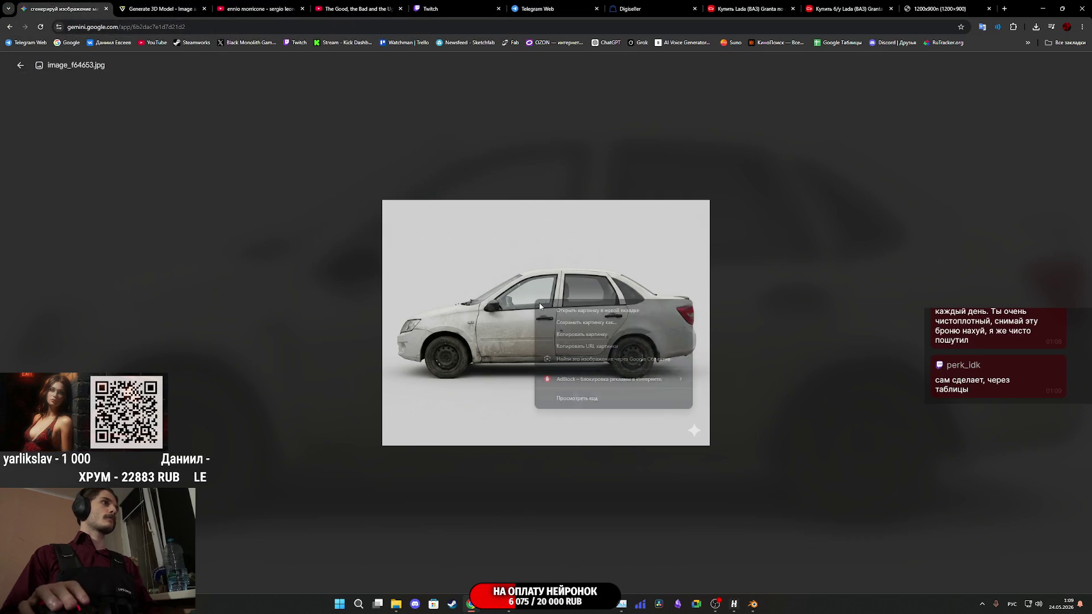
click(659, 265)
right_click(619, 307)
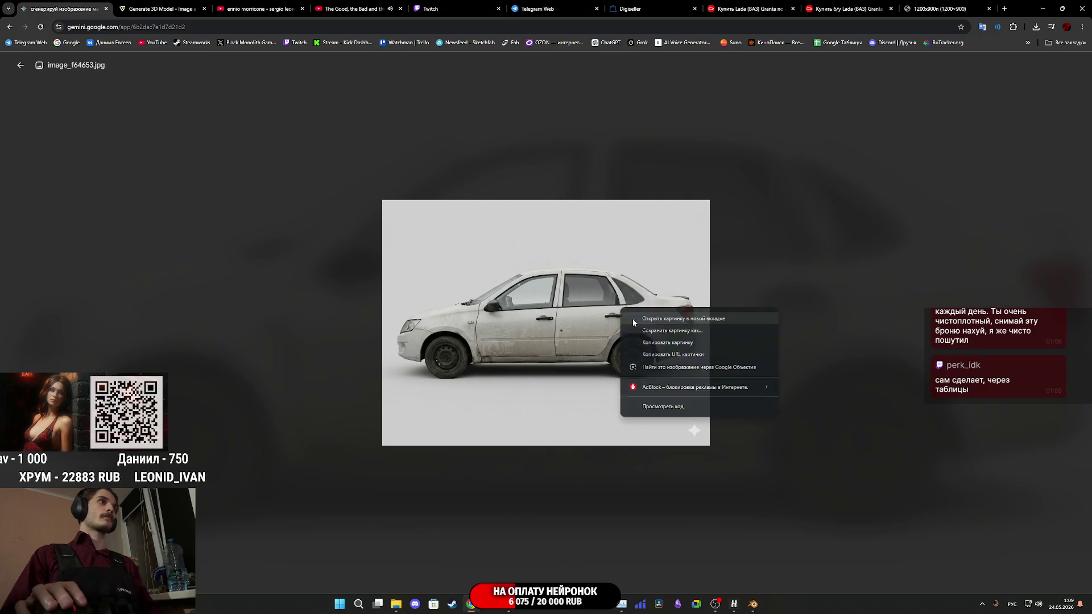
click(648, 344)
click(555, 7)
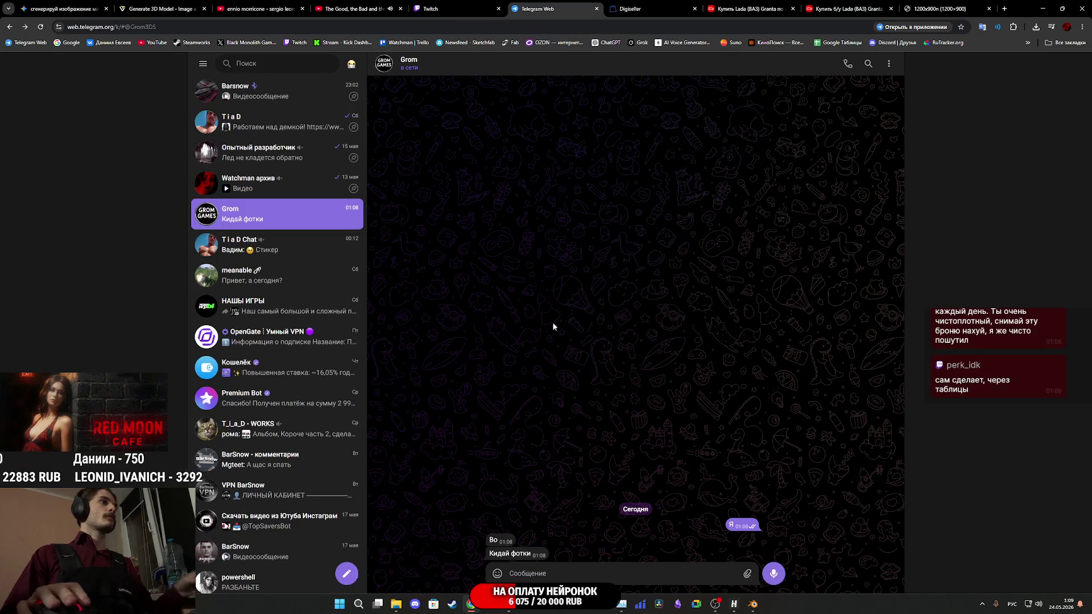
key(ctrl+v)
Copy the front-view car image and paste it into Telegram as a second photo.
click(65, 5)
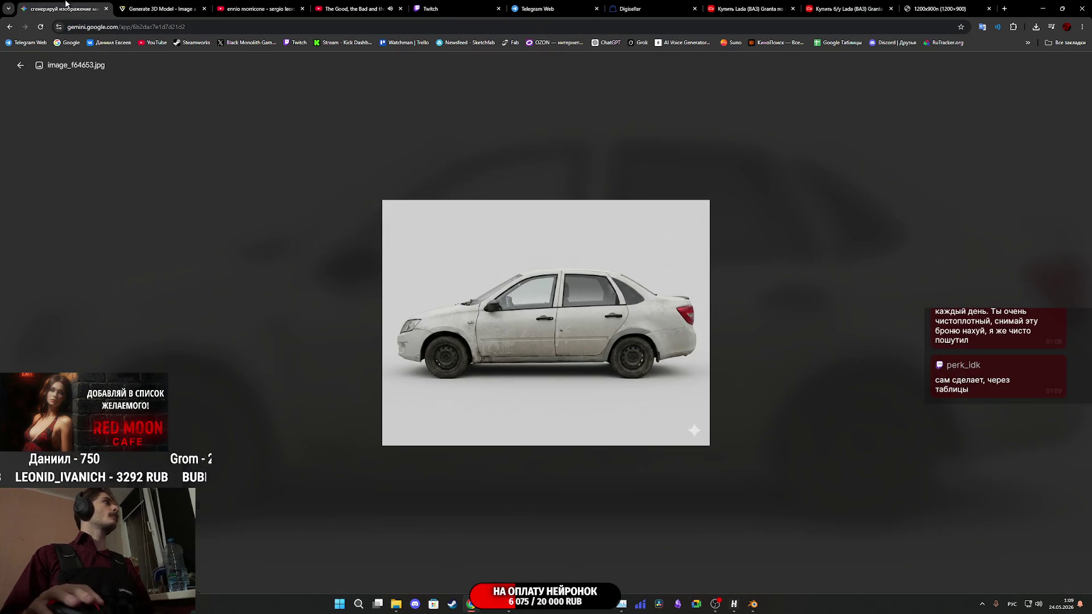
click(758, 232)
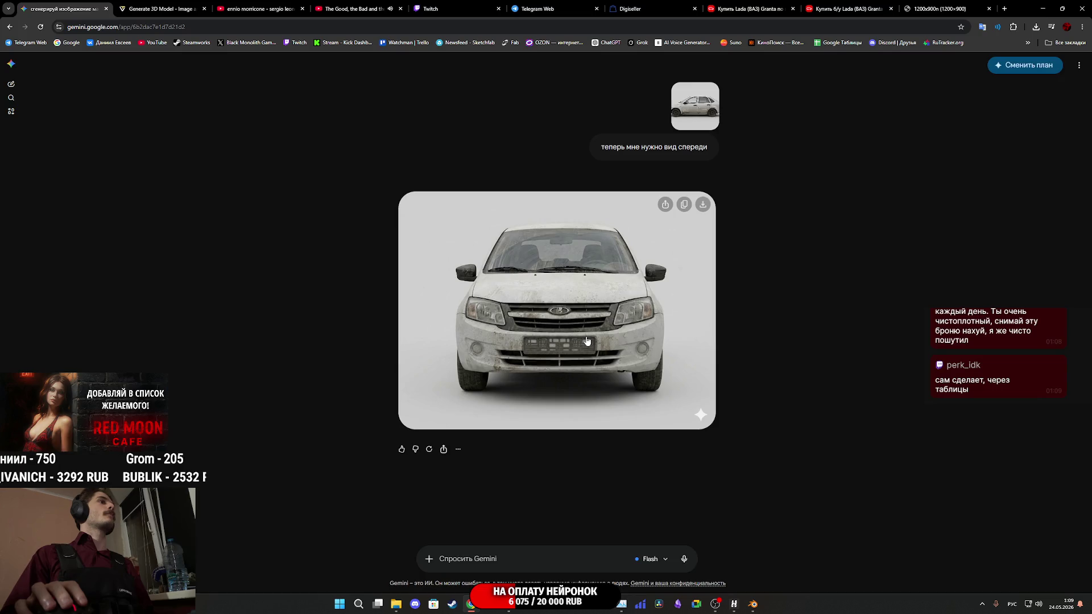
click(588, 340)
right_click(592, 328)
click(632, 370)
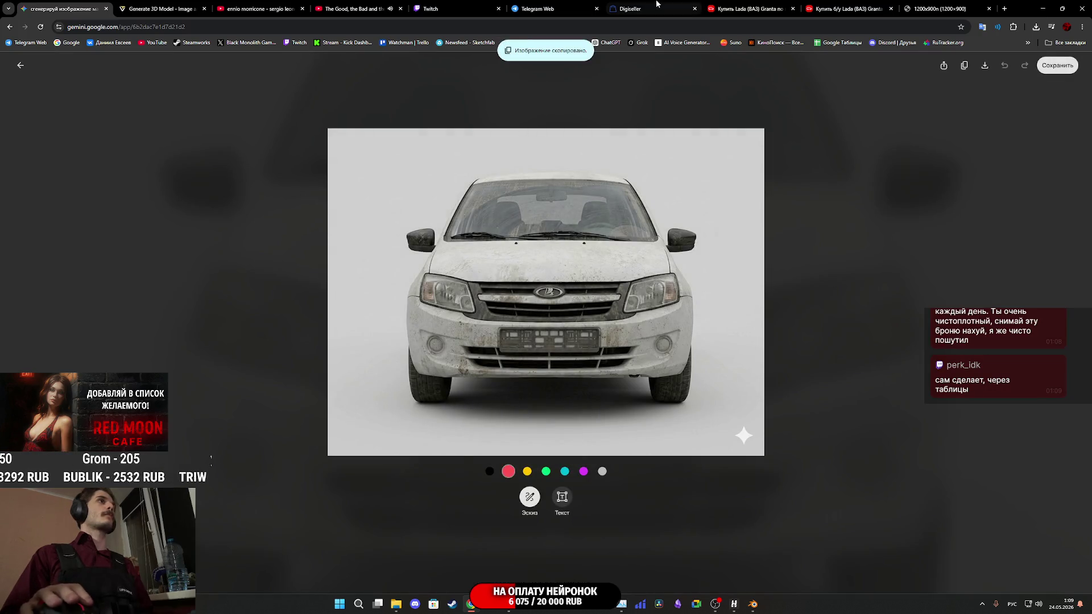
click(545, 10)
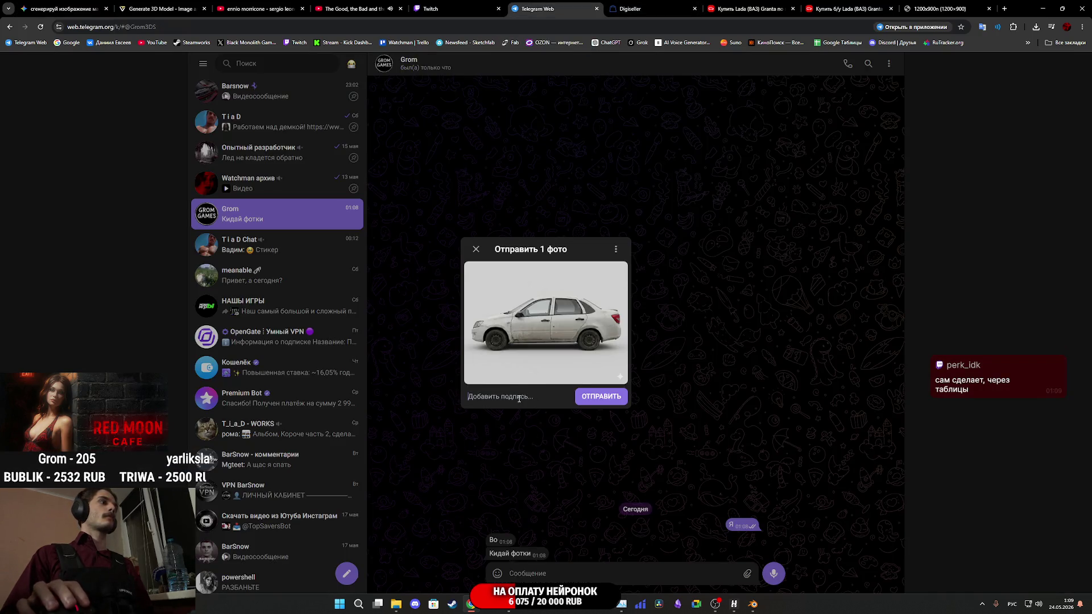
key(ctrl+v)
Back in Gemini, close the image viewer and reopen the side view full-screen.
click(90, 9)
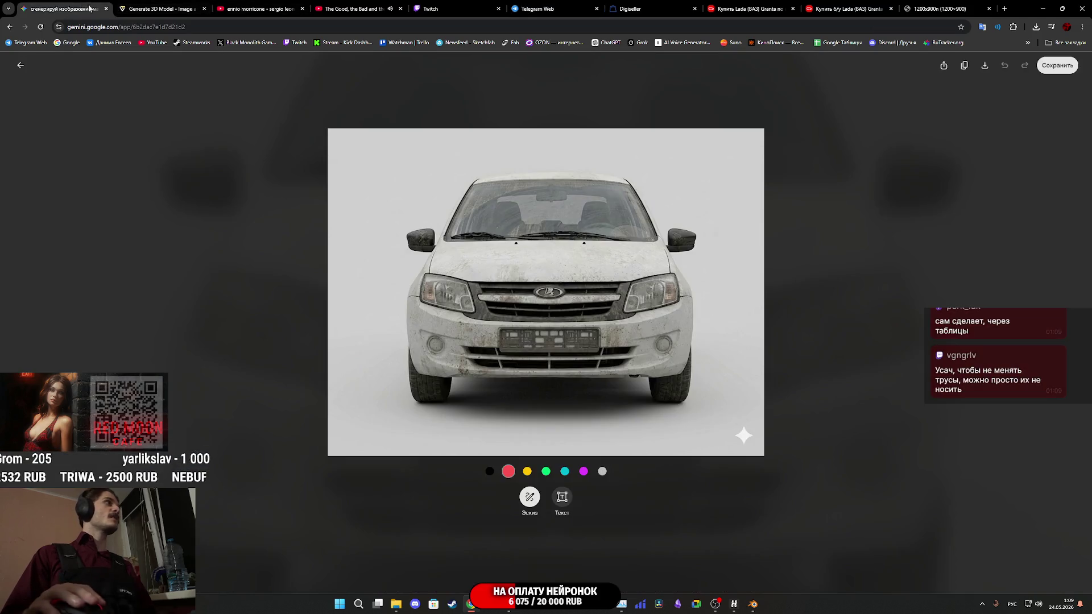
key(Escape)
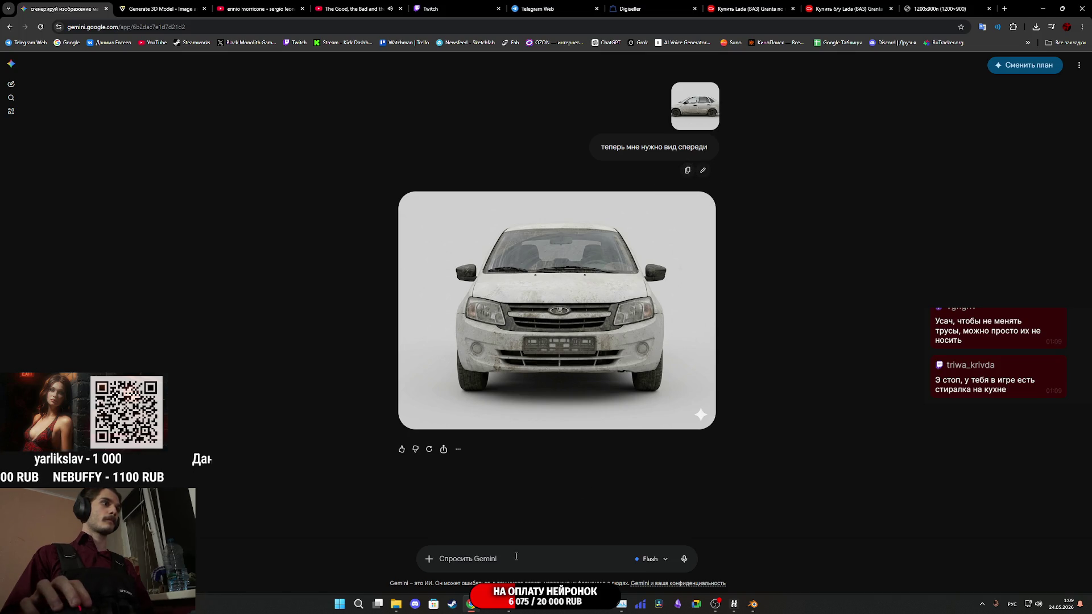
scroll(569, 511, up, 7)
mouse_move(598, 306)
mouse_down()
mouse_move(560, 487)
mouse_move(506, 558)
mouse_up()
scroll(506, 559, down, 5)
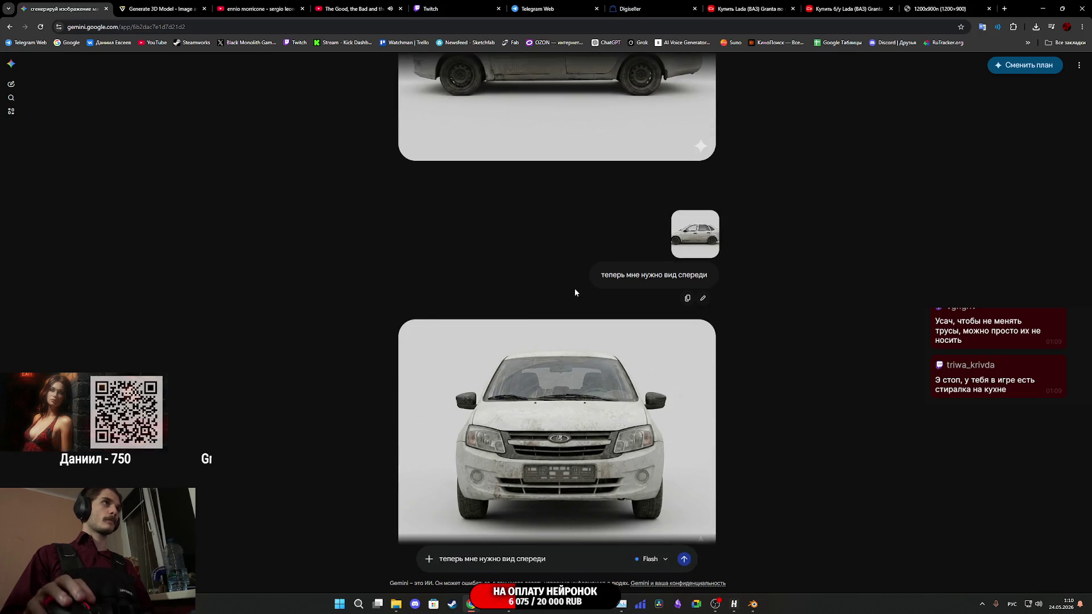
click(577, 152)
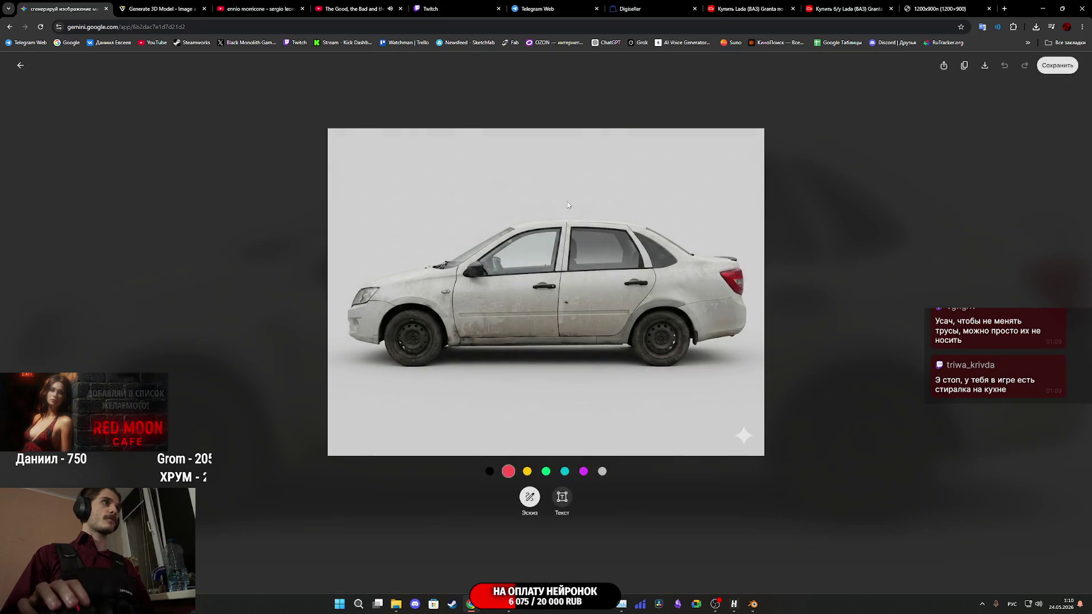
Attach the side view to the prompt, change спереди to сзади, and request the rear view.
right_click(566, 275)
click(592, 310)
key(Escape)
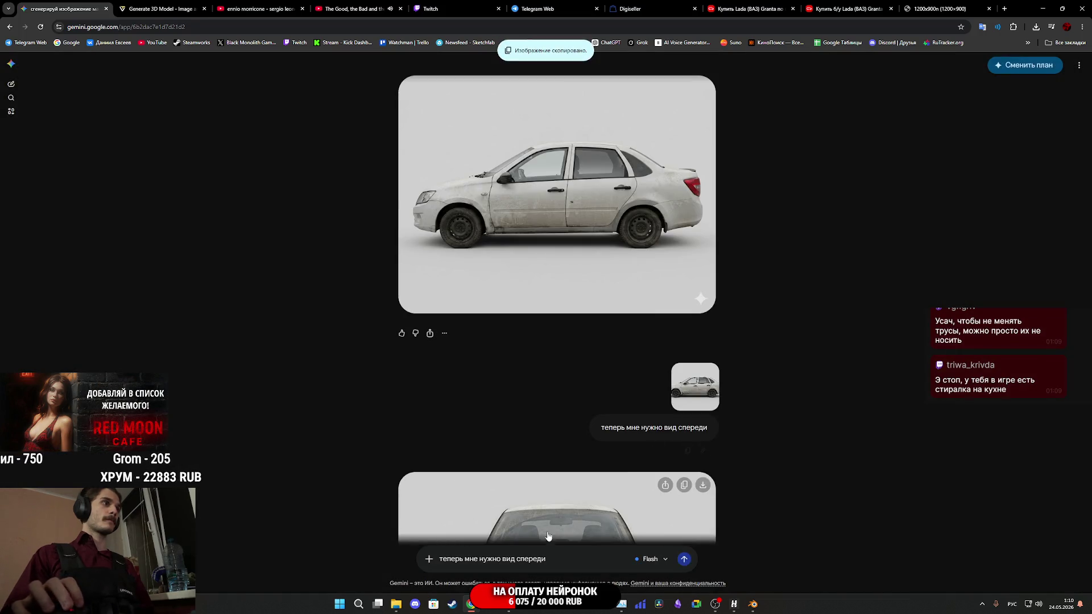
key(ctrl+v)
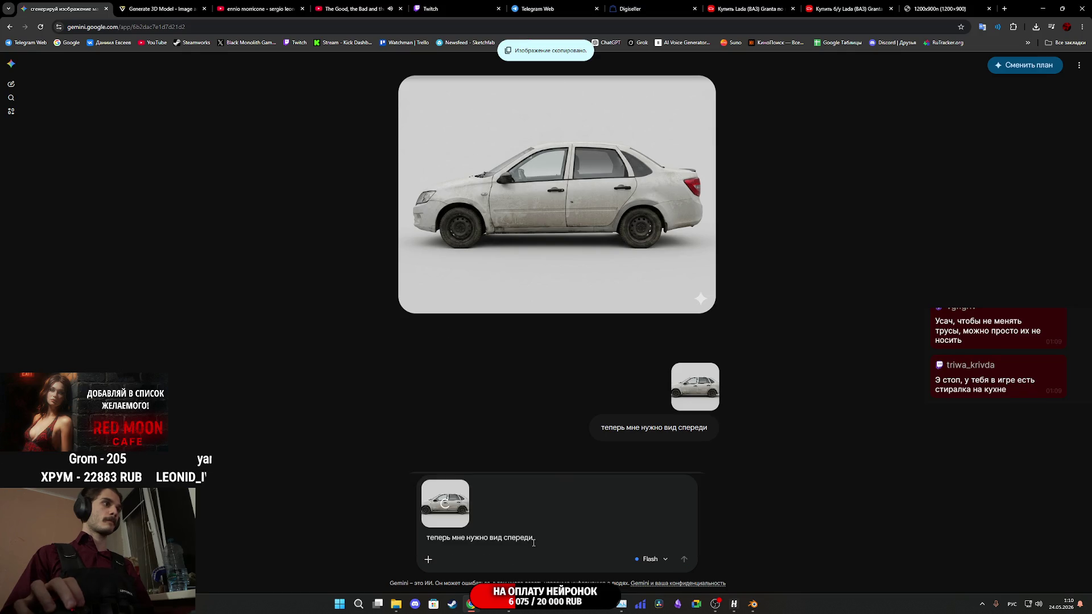
drag(509, 546, 506, 542)
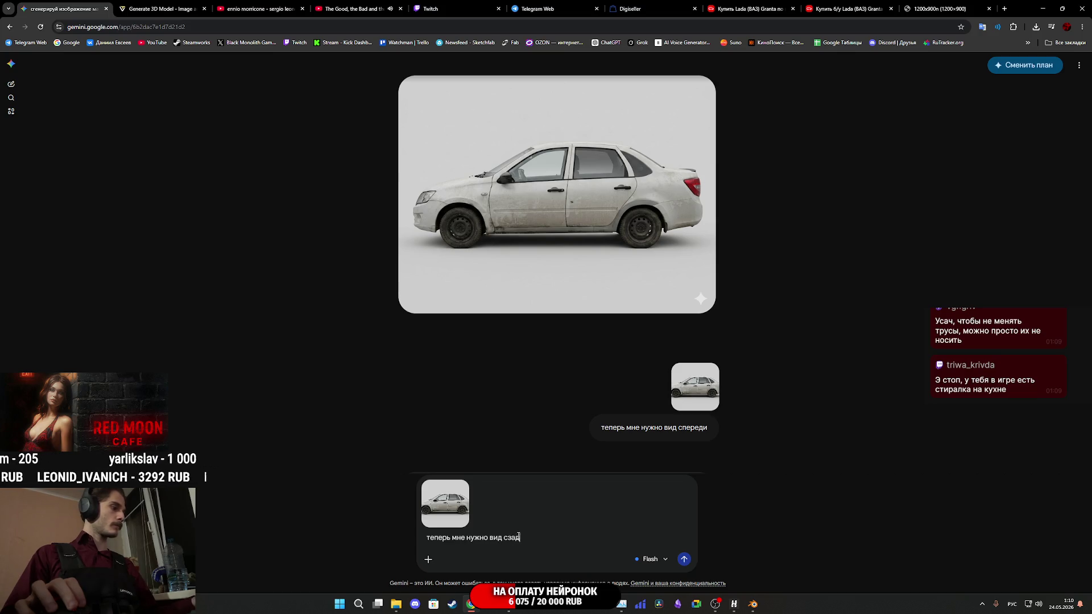
click(685, 559)
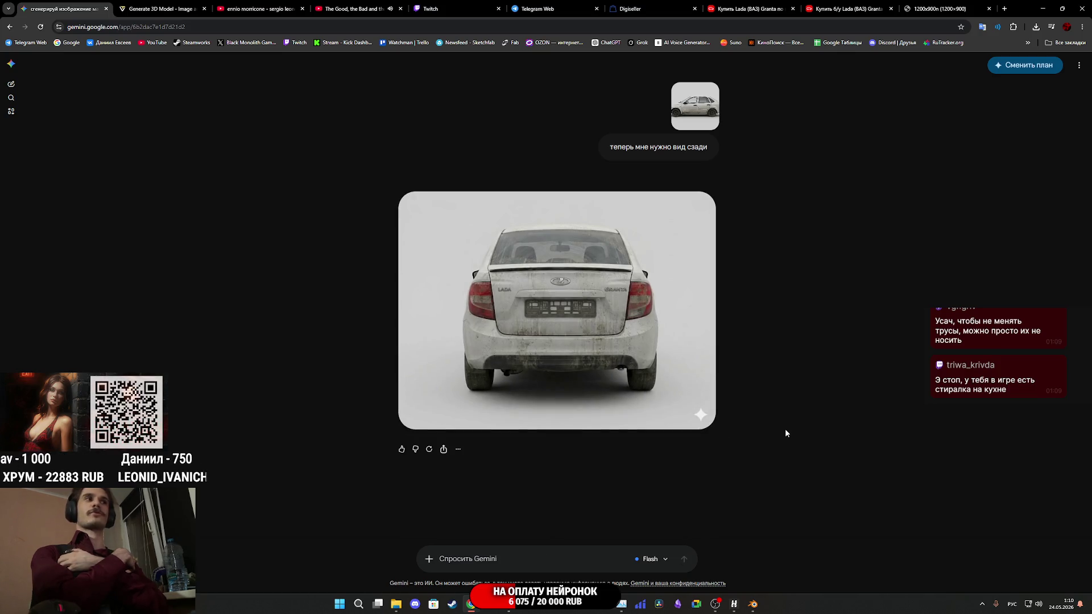
Copy the generated rear view and paste it into Telegram as the third photo.
right_click(587, 313)
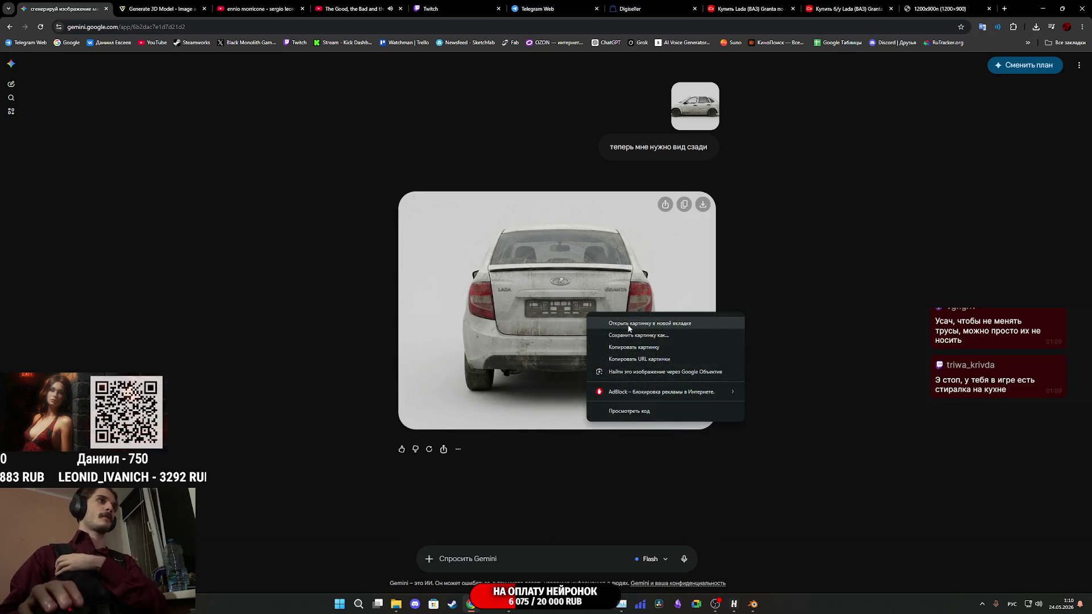
click(638, 348)
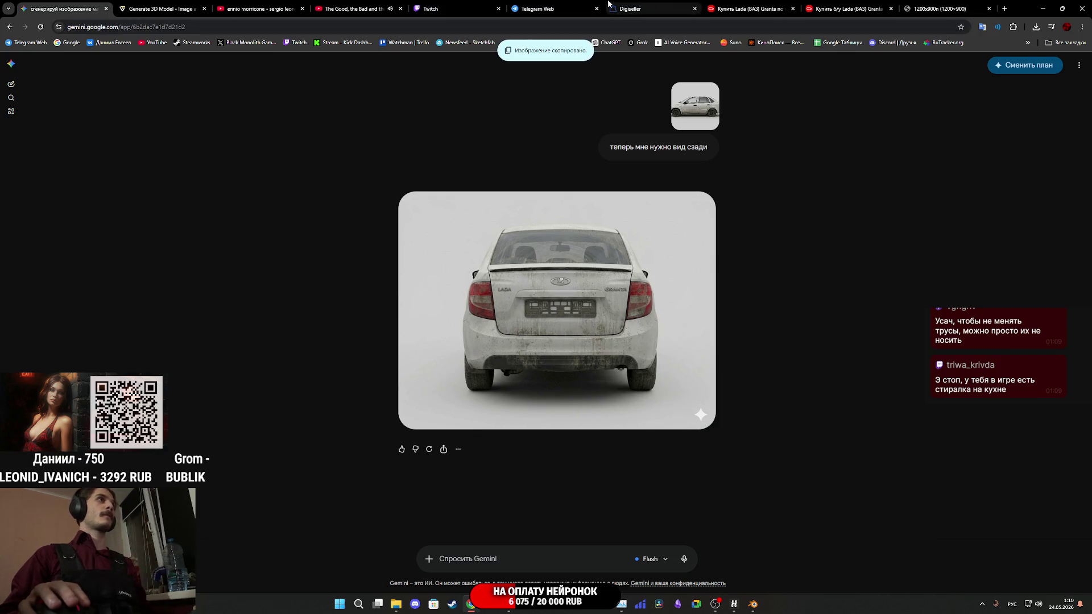
click(538, 9)
key(ctrl+v)
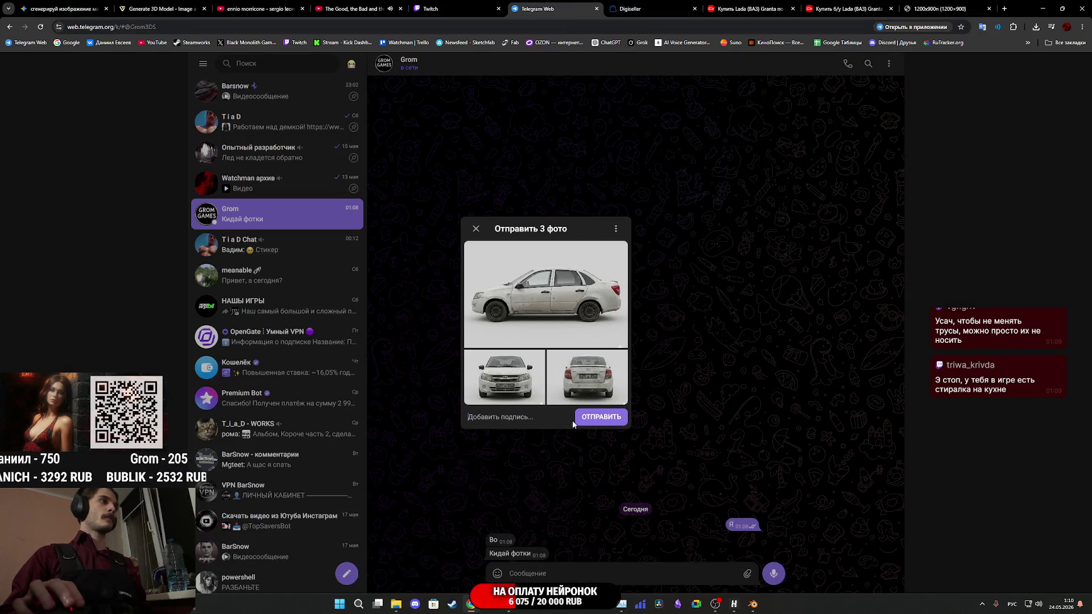
Send the side, front and rear Granta views with ОТПРАВИТЬ, then return to the Twitch stream manager.
click(597, 418)
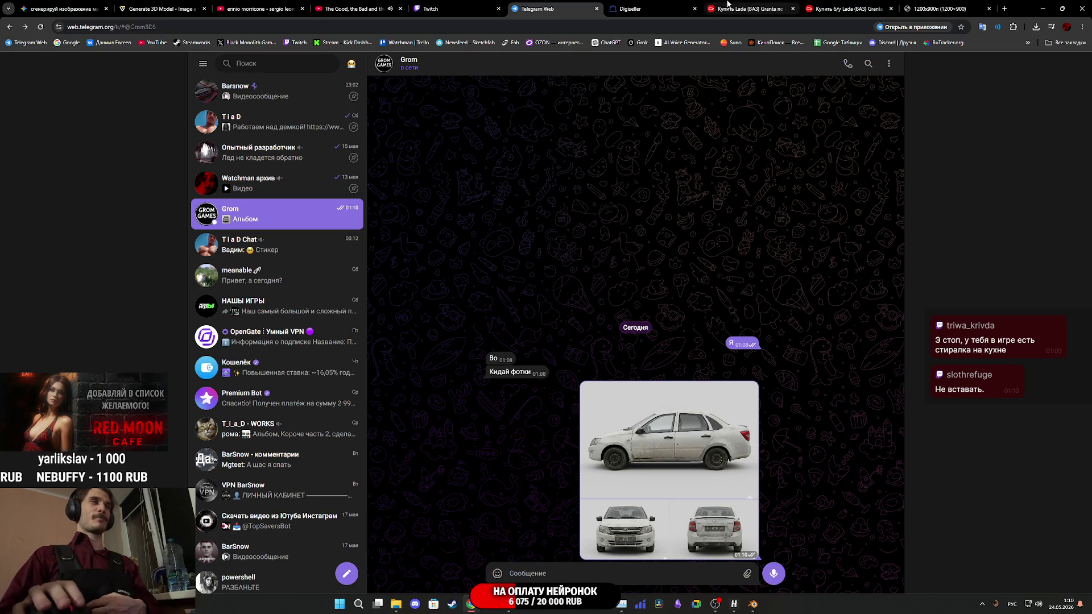
click(463, 3)
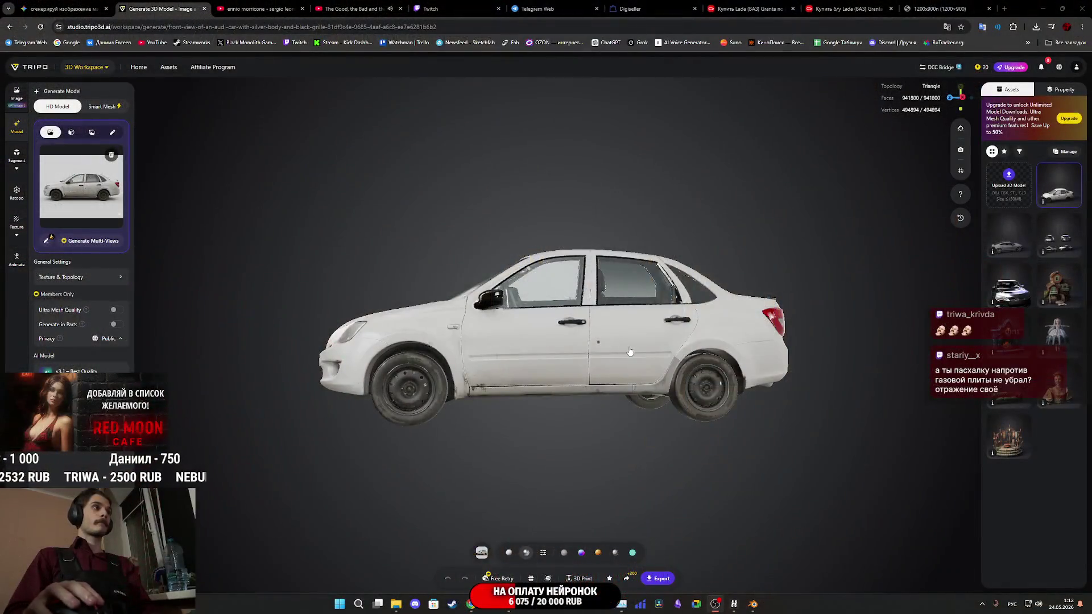
mouse_move(630, 352)
mouse_down()
mouse_move(755, 367)
mouse_move(498, 371)
mouse_move(787, 375)
mouse_move(796, 392)
mouse_move(549, 387)
mouse_up()
scroll(497, 370, up, 3)
scroll(498, 370, down, 4)
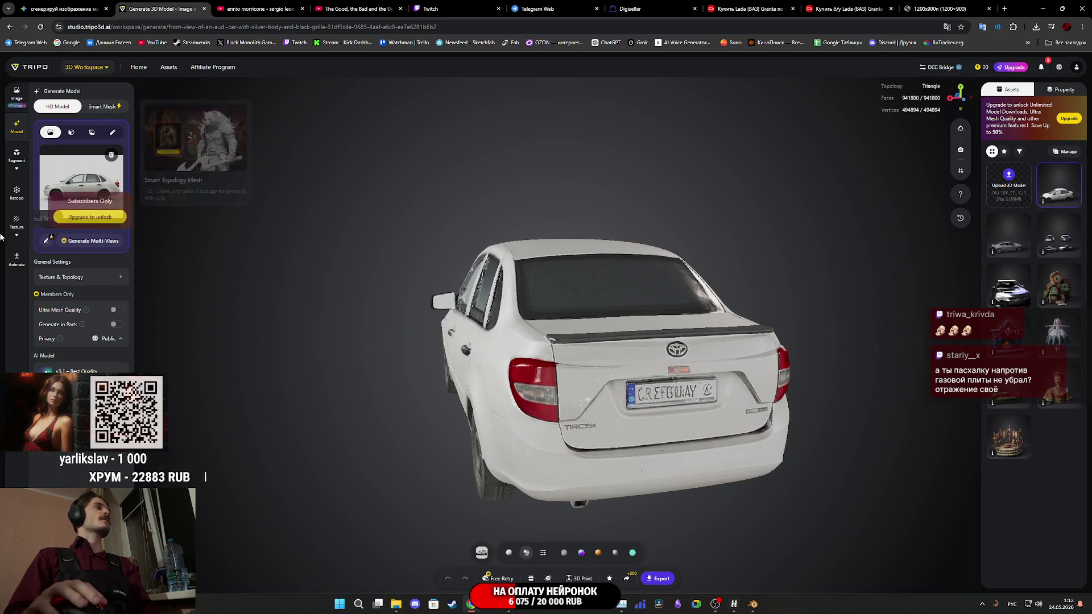
mouse_move(318, 310)
mouse_down()
mouse_move(507, 307)
mouse_move(557, 256)
mouse_move(518, 342)
mouse_up()
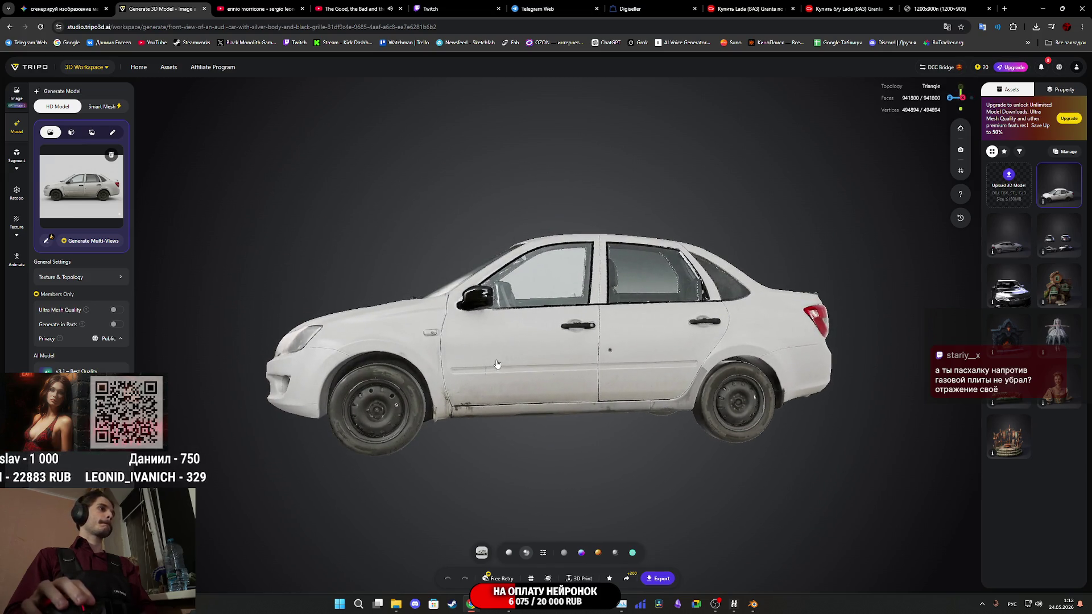